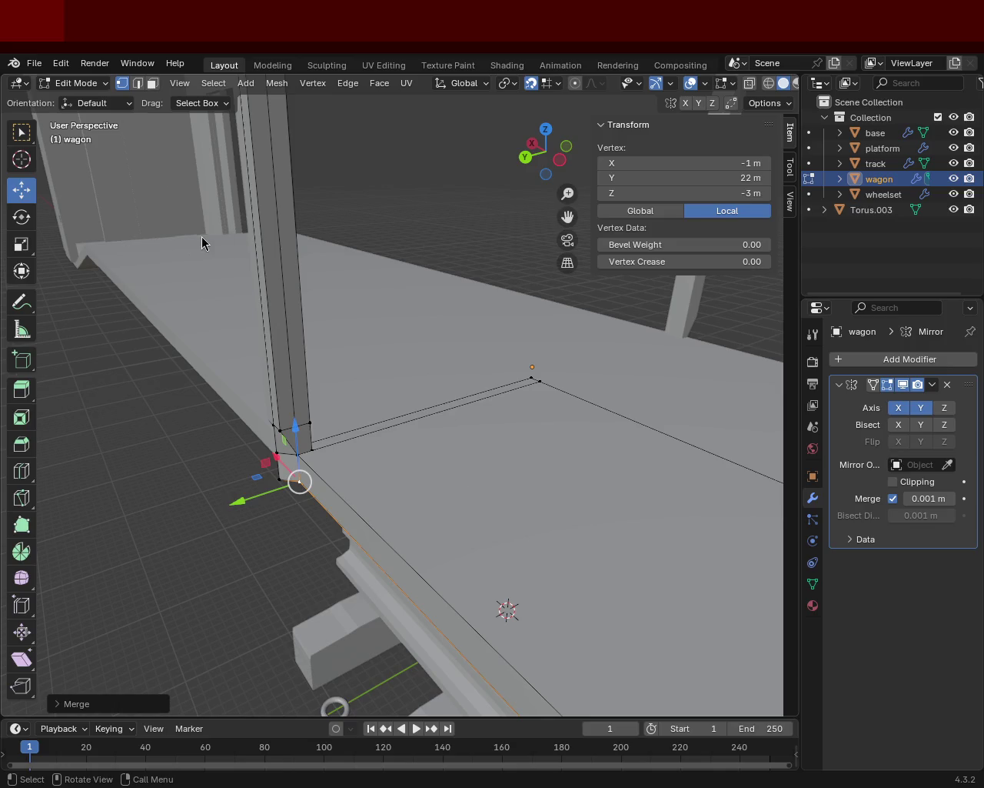
- Move the first corner-post base edge along the Y axis
mouse_move(351, 385)
middle_down()
mouse_move(371, 344)
mouse_move(325, 299)
middle_up()
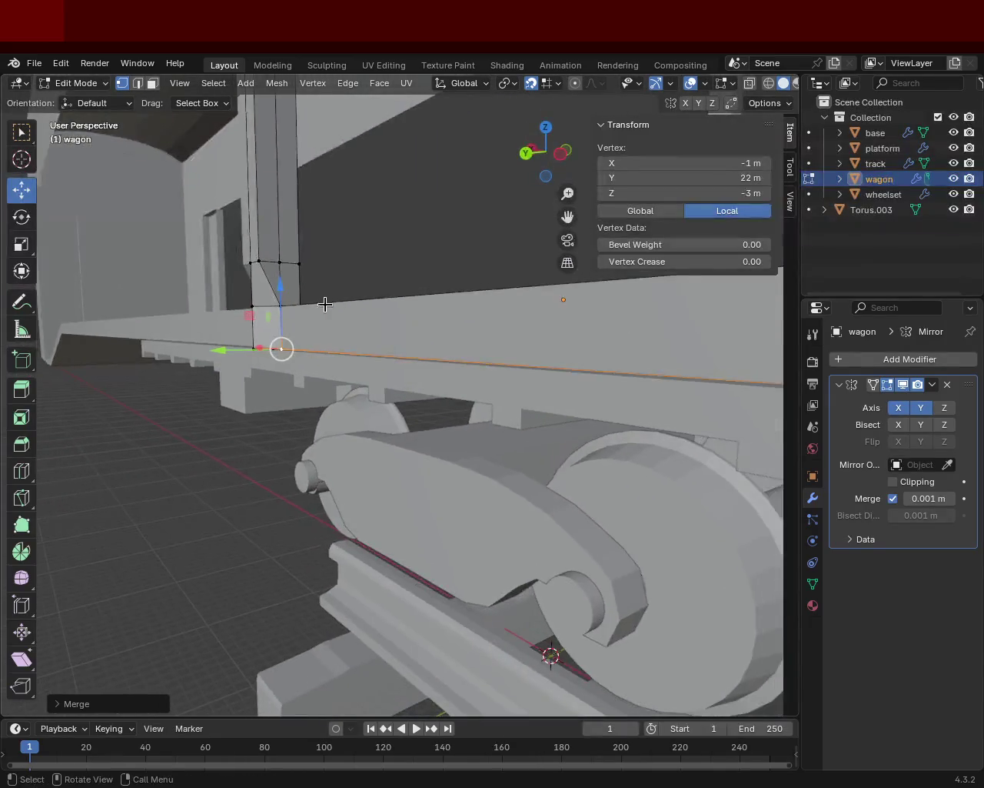
scroll(326, 300, up, 3)
shift+click(294, 362)
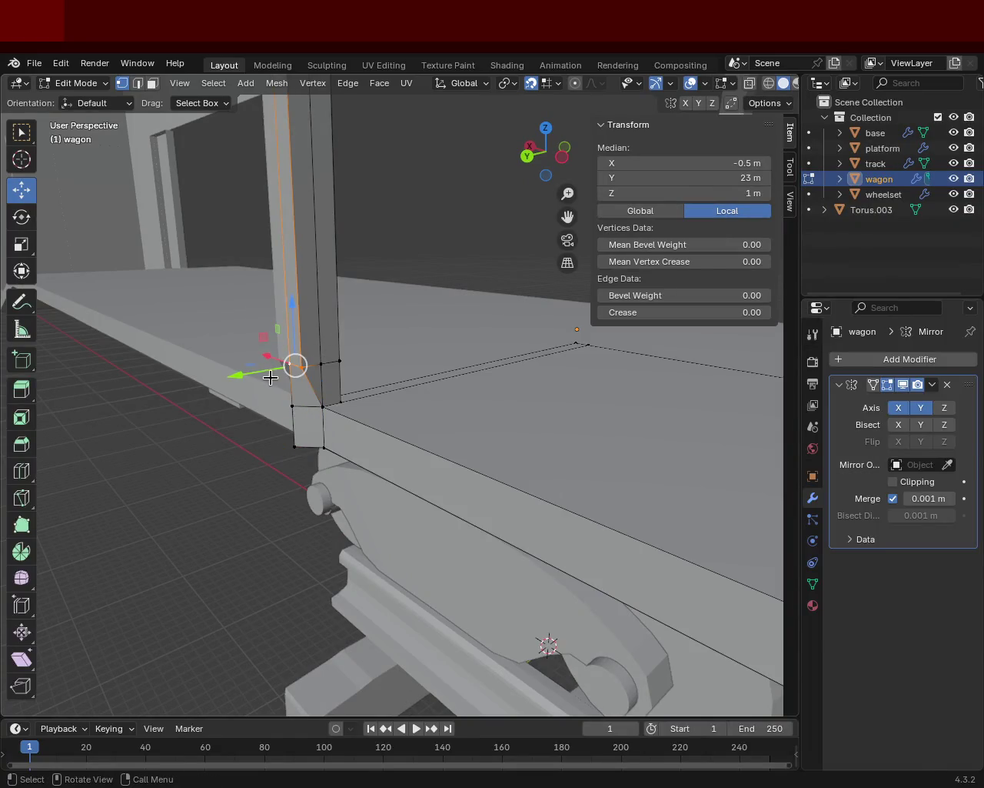
key(g)
key(y)
click(299, 375)
- Move a second pair of post-base vertices along Y to 22 m
middle_drag(298, 369, 484, 308)
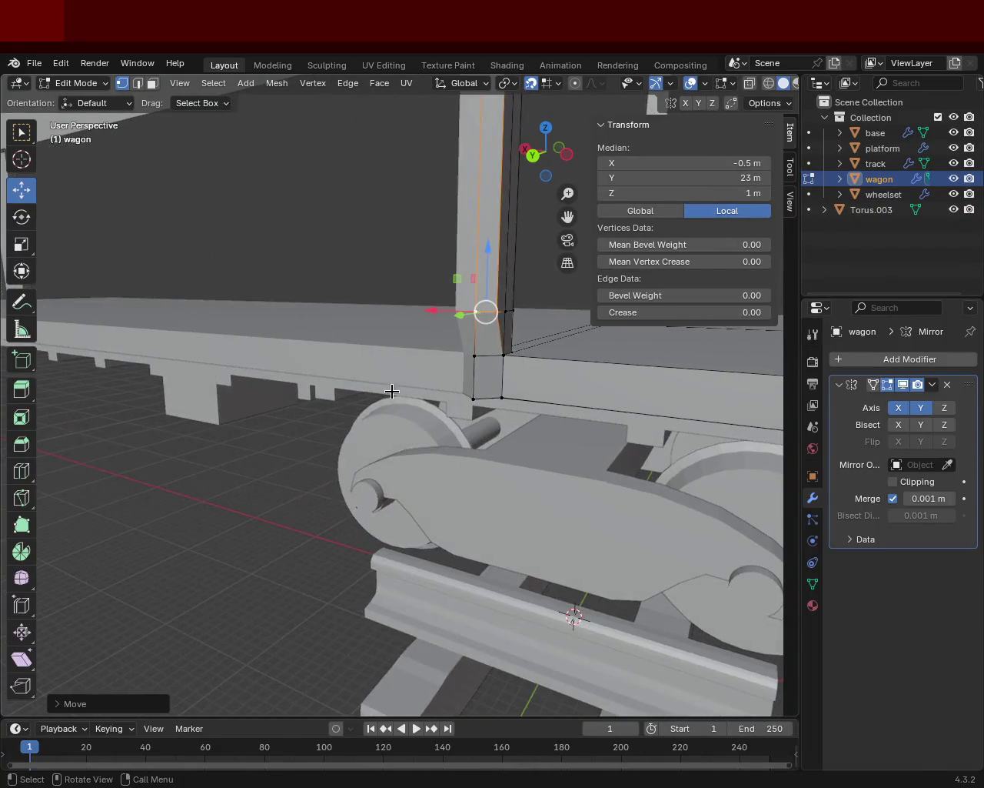
click(471, 399)
shift+click(474, 363)
middle_drag(474, 363, 294, 457)
key(g)
key(y)
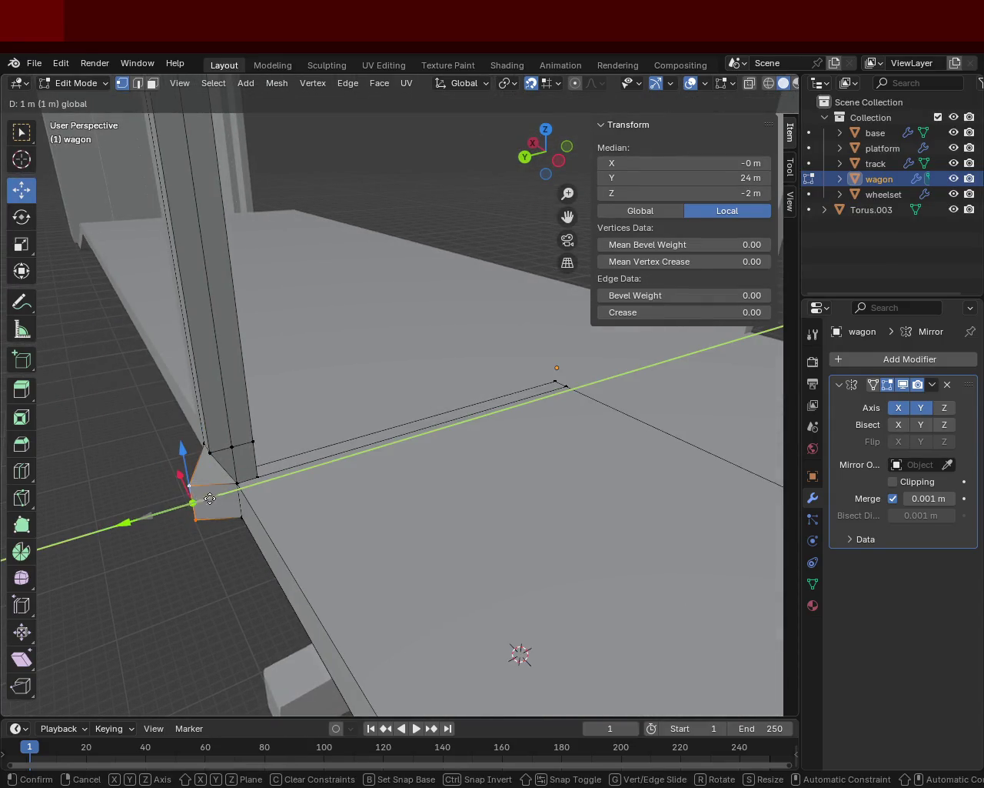
click(242, 484)
- Merge the two post-base vertices at X 0, Y 22 into one vertex
mouse_move(242, 484)
middle_down()
mouse_move(361, 378)
mouse_move(328, 384)
mouse_move(325, 336)
mouse_move(380, 340)
middle_up()
click(451, 281)
shift+click(447, 284)
shift+click(447, 284)
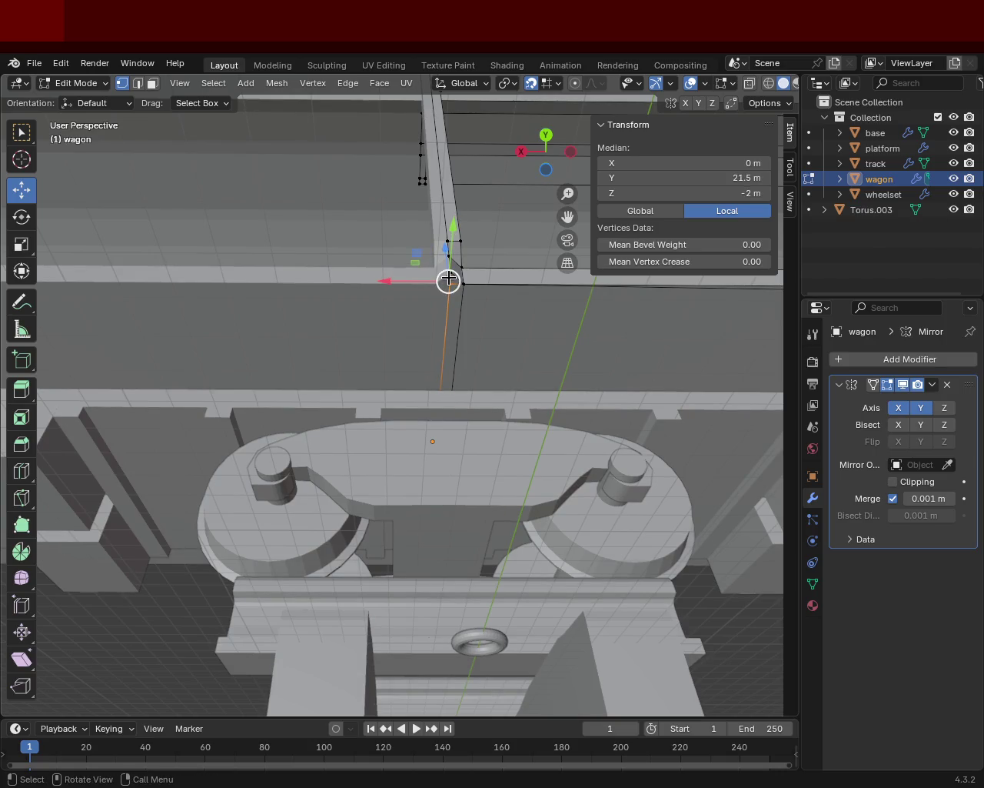
click(450, 286)
shift+click(449, 279)
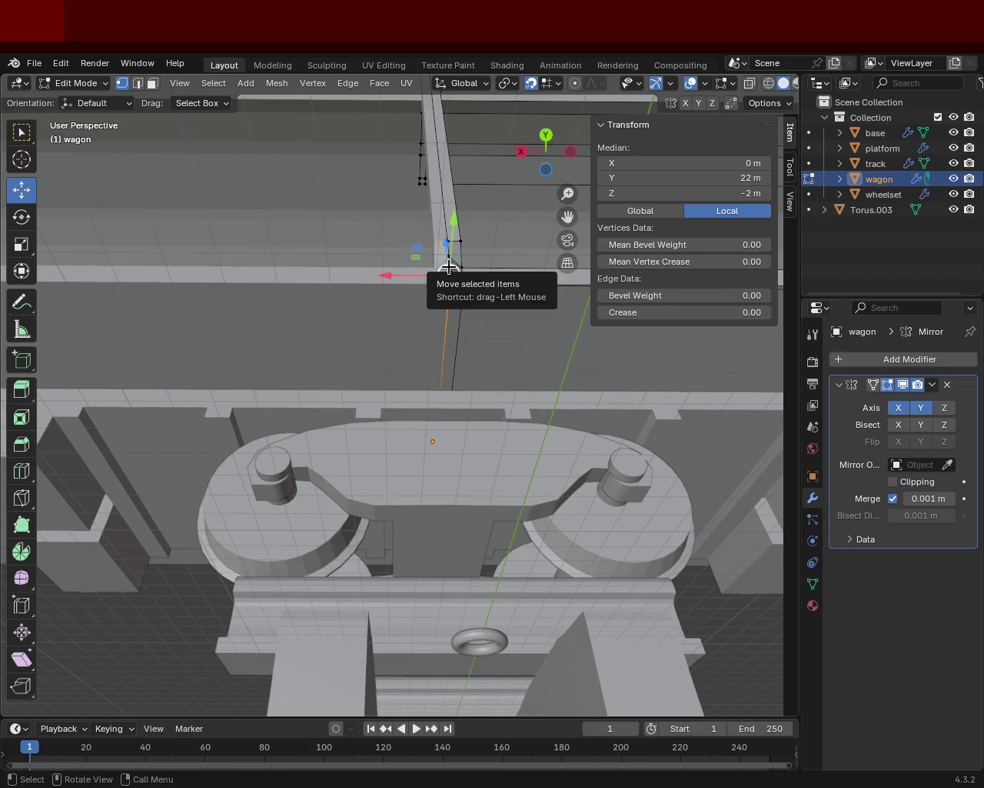
key(m)
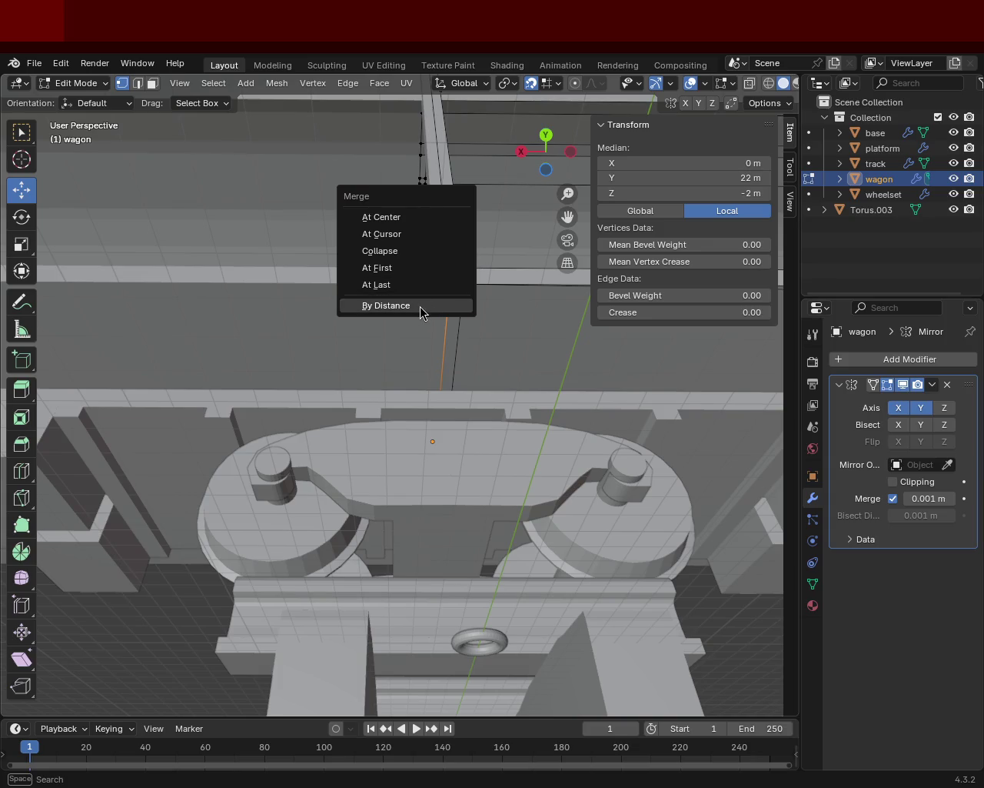
click(424, 284)
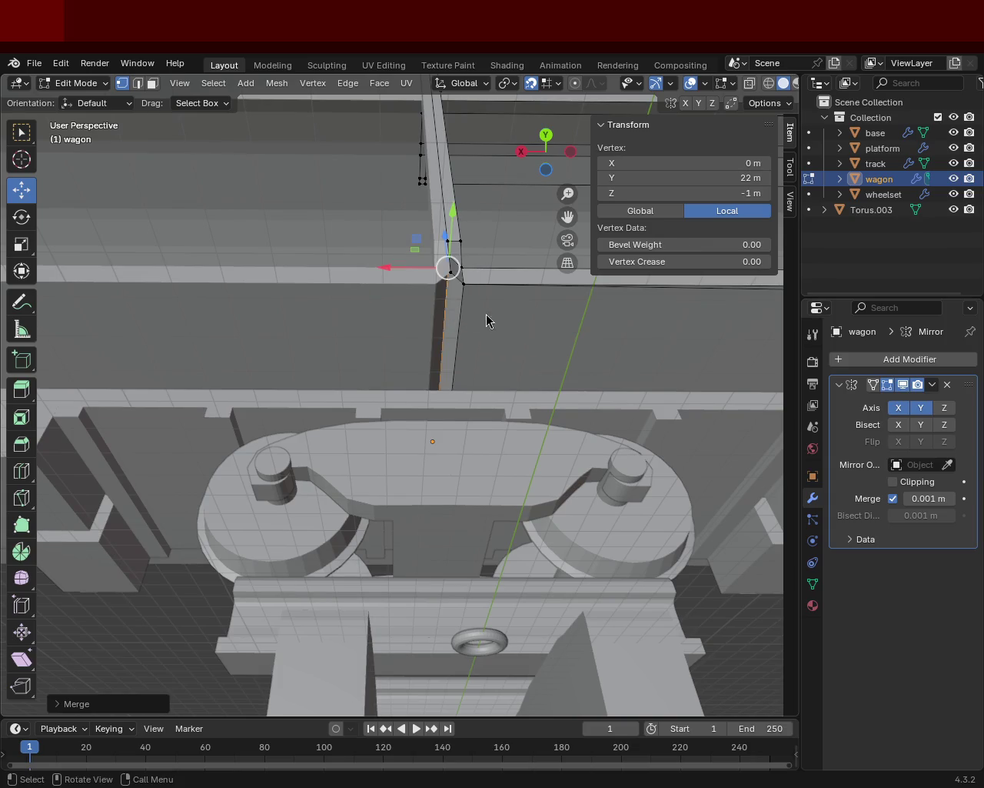
shift+click(440, 321)
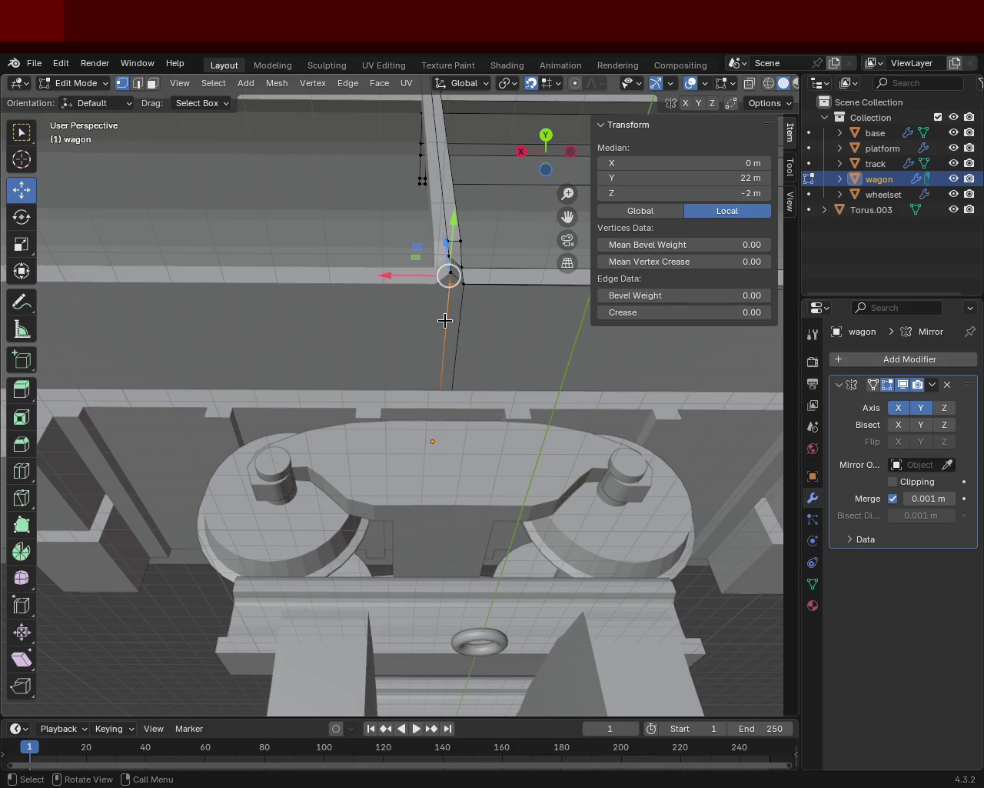
click(447, 298)
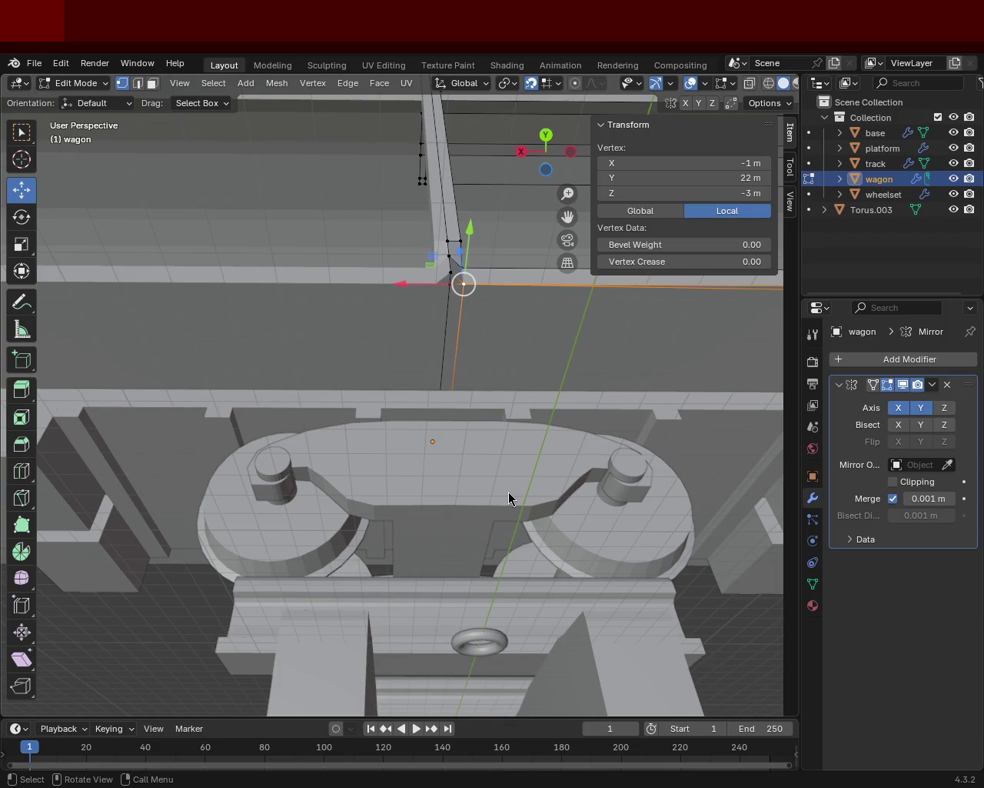
mouse_move(408, 253)
middle_down()
mouse_move(408, 331)
mouse_move(354, 369)
middle_up()
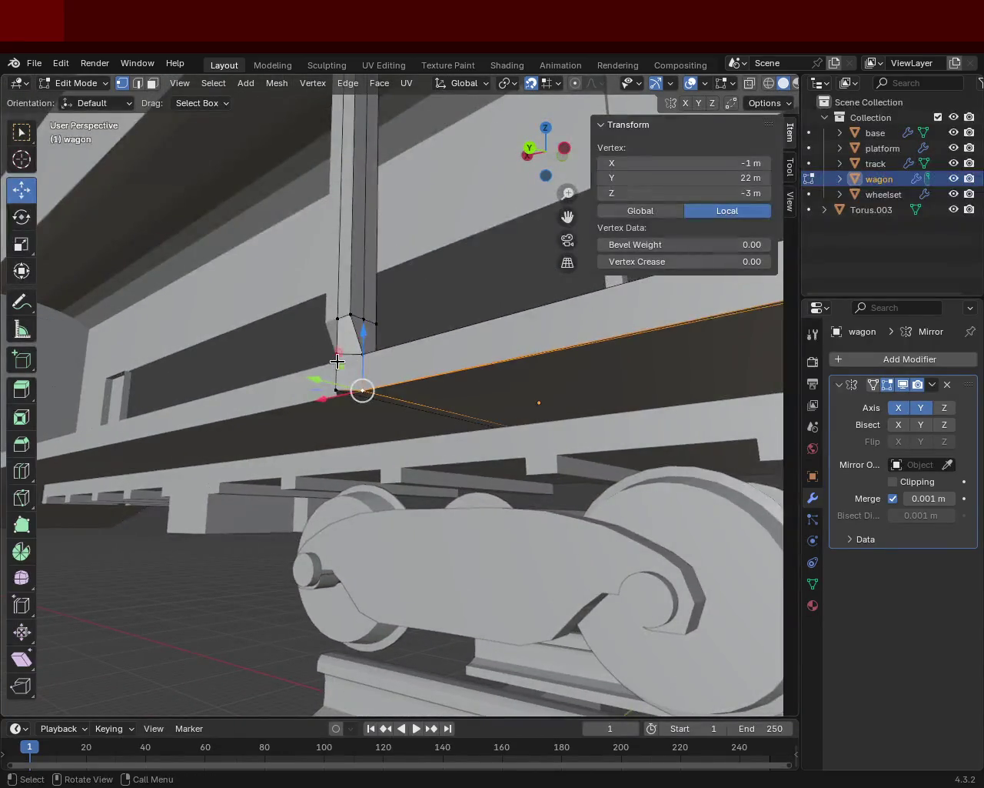
- Move the post-base vertices and a vertical post edge along Y to 22 m
shift+click(332, 379)
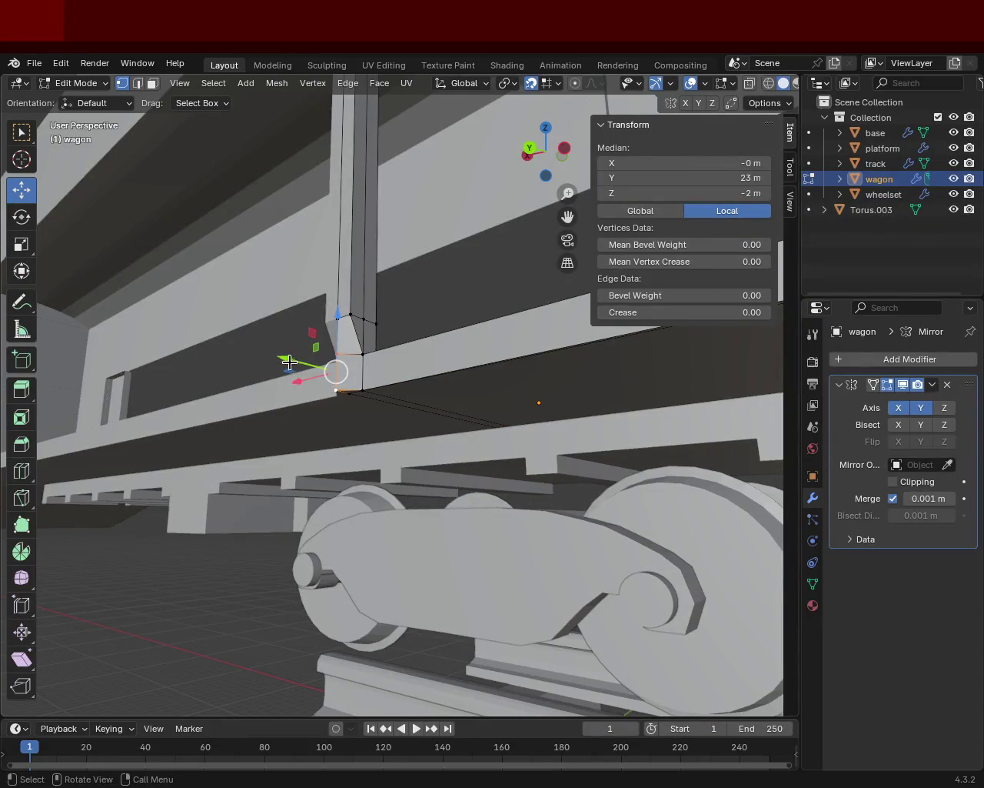
drag(291, 361, 355, 377)
click(354, 377)
mouse_move(355, 377)
middle_down()
mouse_move(323, 450)
mouse_move(303, 469)
middle_up()
shift+click(341, 376)
drag(303, 468, 354, 454)
click(360, 449)
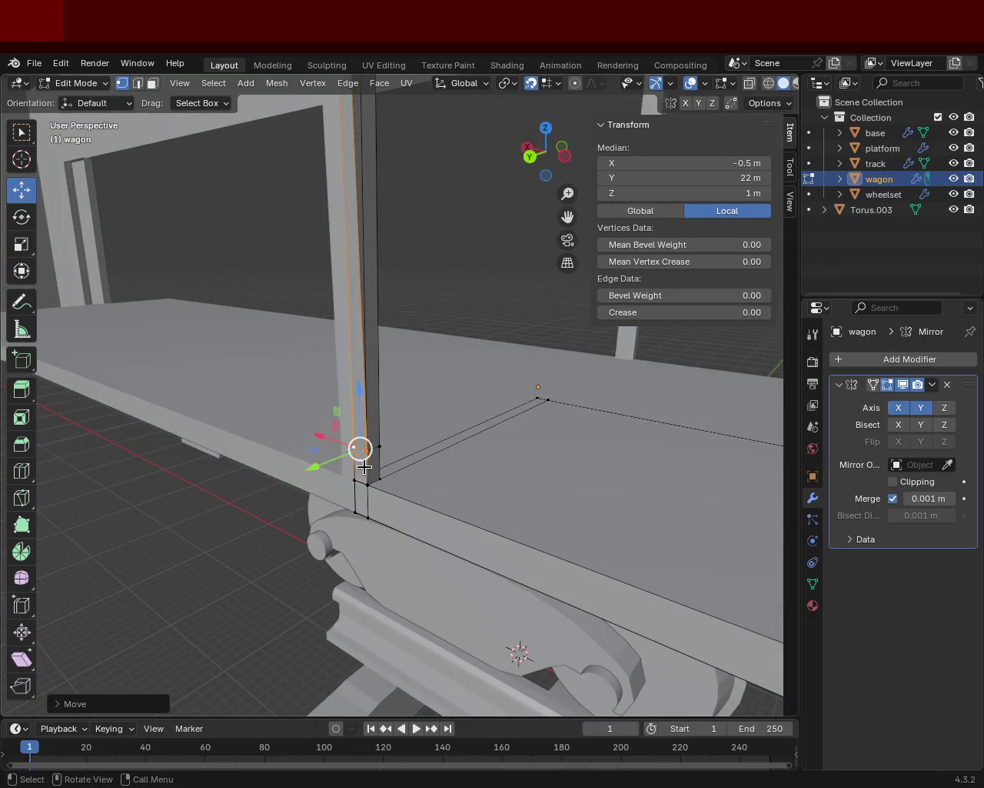
- Select the corner post's top and bottom vertices to pick its tall edge
scroll(360, 449, up, 3)
mouse_move(376, 623)
ctrl+middle_down()
mouse_move(440, 415)
mouse_move(365, 345)
ctrl+middle_up()
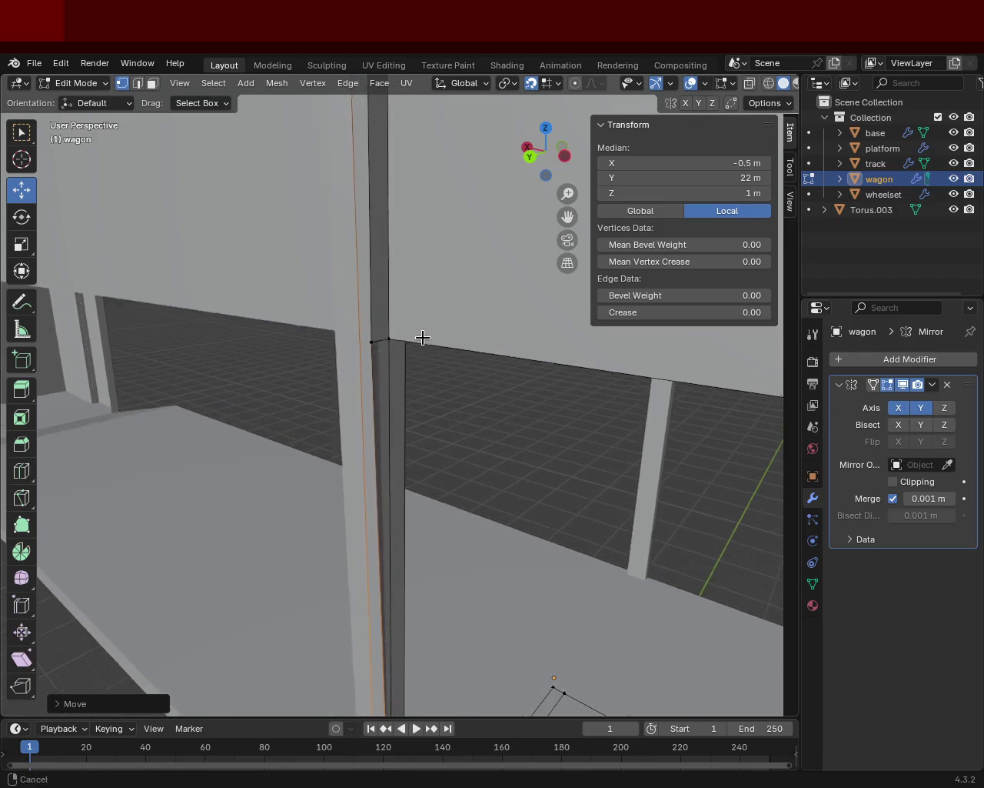
click(370, 348)
scroll(363, 232, down, 3)
click(382, 180)
shift+middle_drag(384, 287, 418, 331)
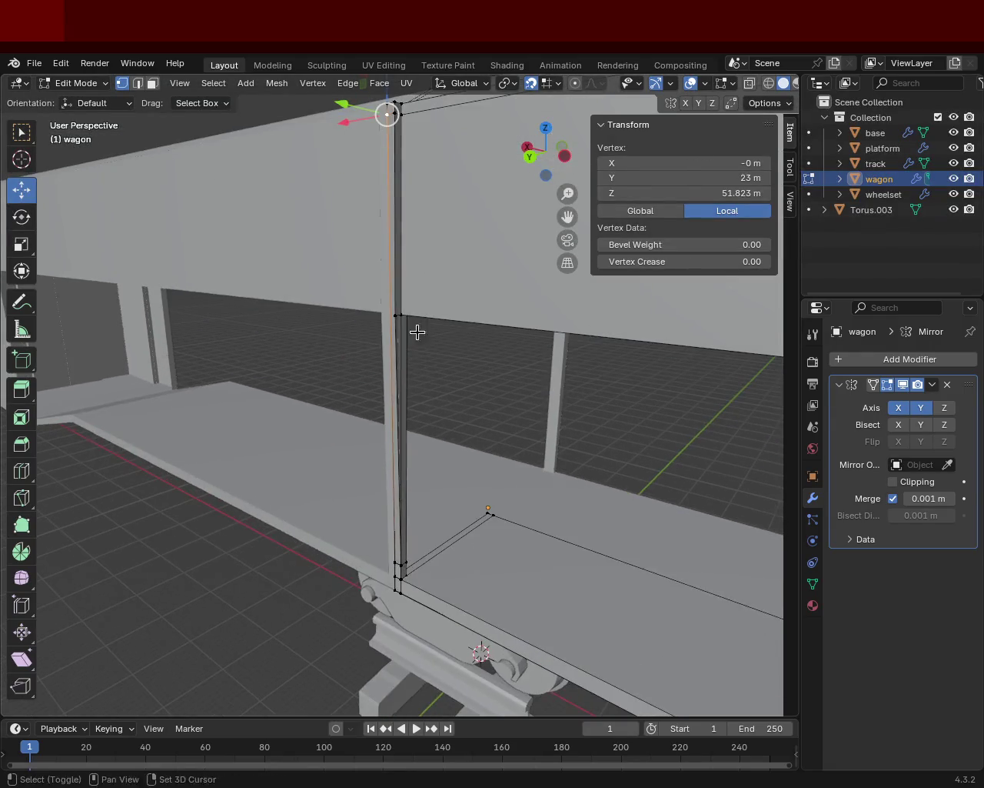
shift+click(394, 559)
- Subdivide the tall post edge and slide the new middle vertex along it
key(ctrl+e)
click(323, 455)
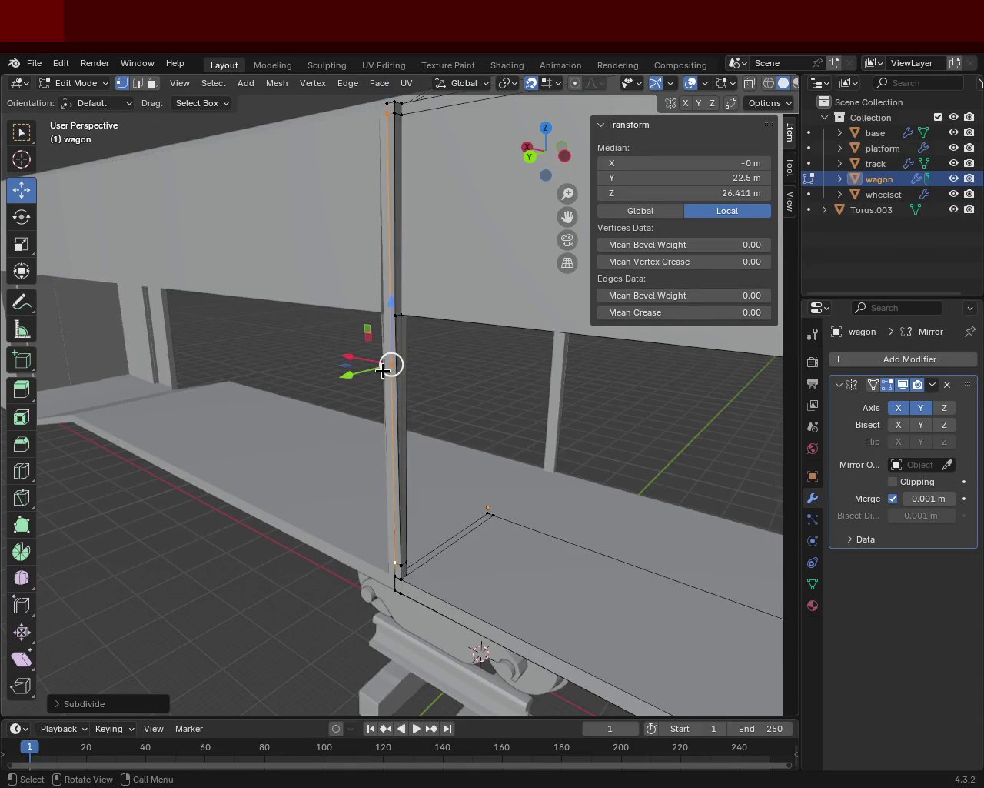
click(392, 364)
key(g)
key(g)
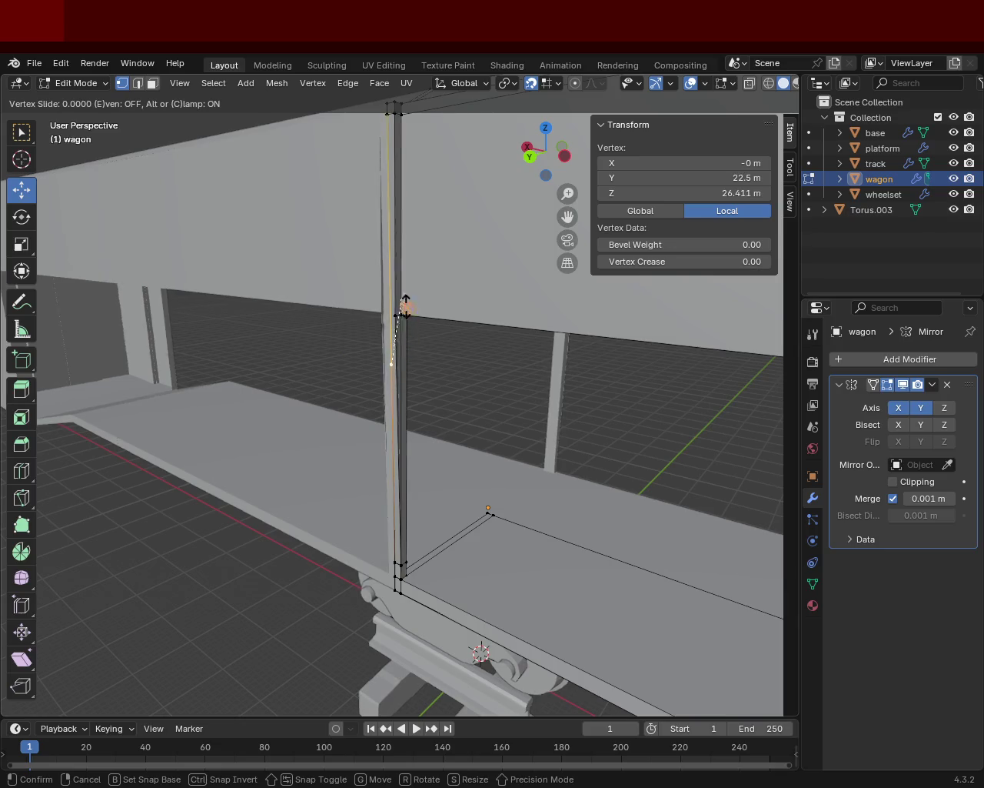
click(389, 305)
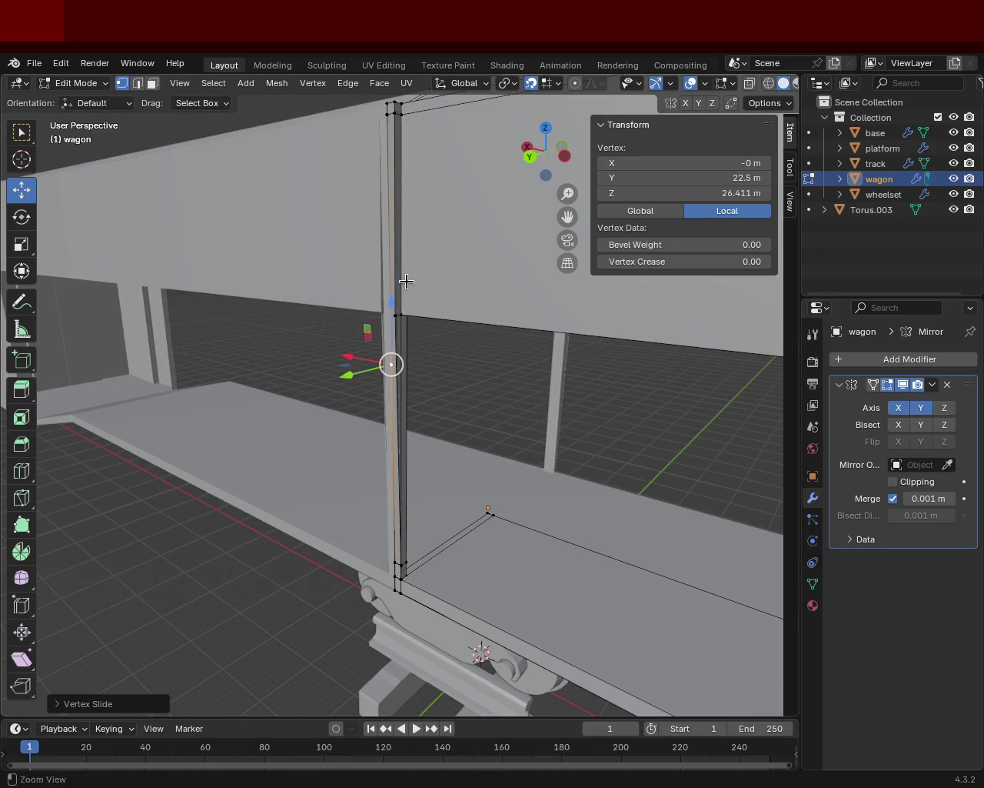
- Cancel a second vertex slide and undo the last two changes
scroll(400, 394, up, 1)
scroll(400, 393, up, 1)
key(g)
key(g)
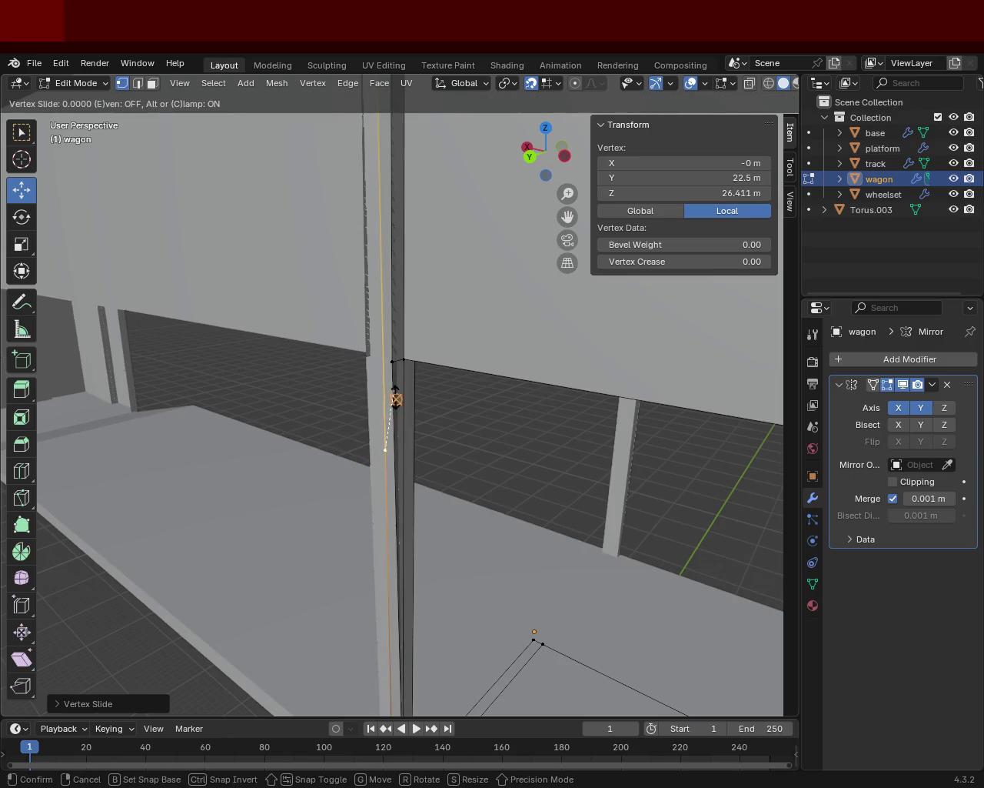
key(Escape)
scroll(416, 359, down, 2)
scroll(444, 358, down, 1)
key(ctrl+z)
key(ctrl+z)
key(ctrl+z)
key(ctrl+z)
key(ctrl+z)
key(ctrl+z)
key(ctrl+z)
key(ctrl+z)
key(ctrl+z)
key(ctrl+z)
key(ctrl+z)
key(ctrl+z)
key(ctrl+z)
key(ctrl+z)
key(ctrl+z)
key(ctrl+z)
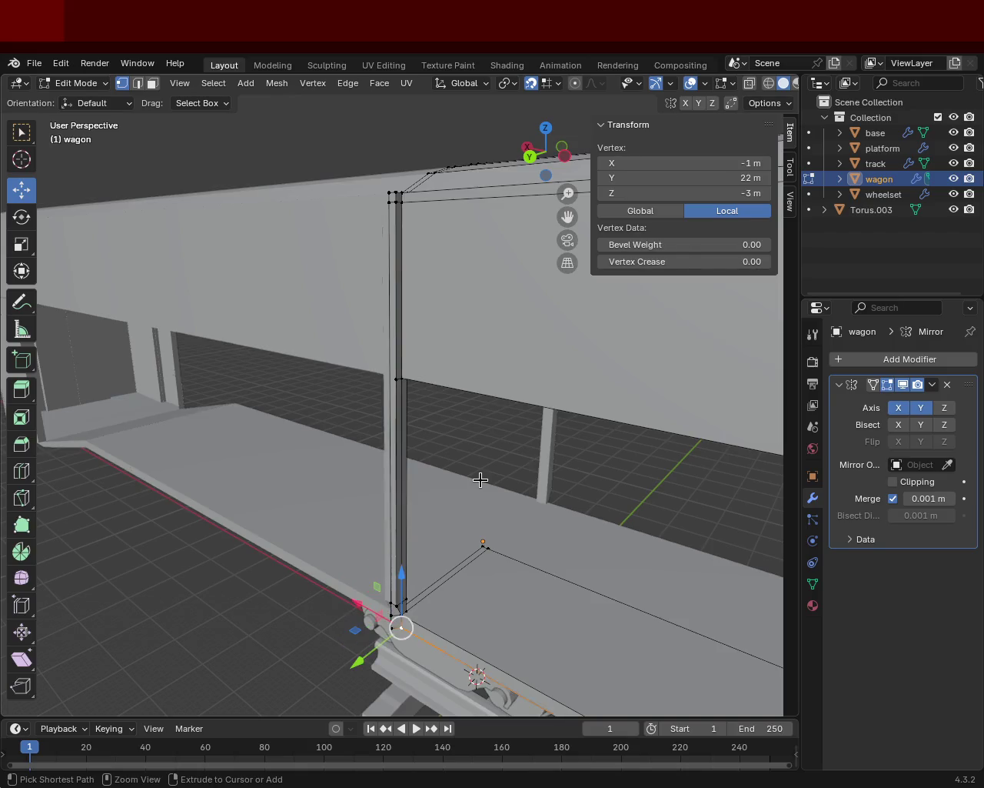
key(ctrl+z)
key(ctrl+z)
key(ctrl+z)
- Collapse the first short post-base edge into its last vertex
scroll(480, 479, down, 1)
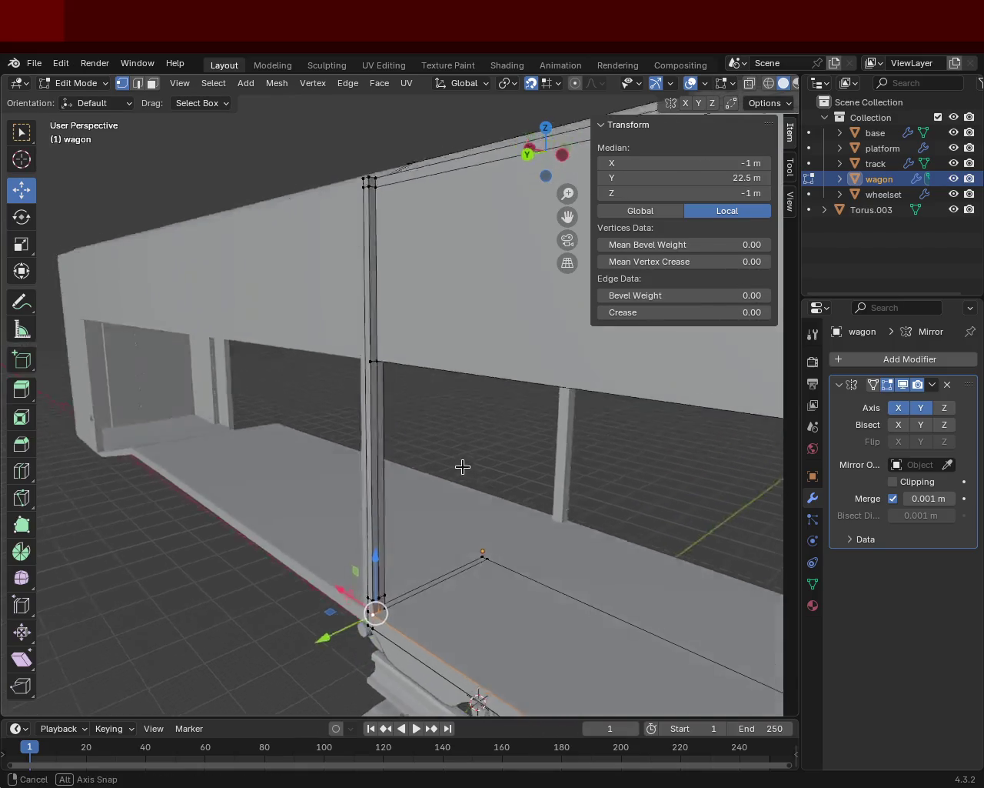
scroll(464, 466, down, 1)
scroll(455, 454, down, 1)
scroll(359, 382, up, 4)
scroll(382, 415, down, 2)
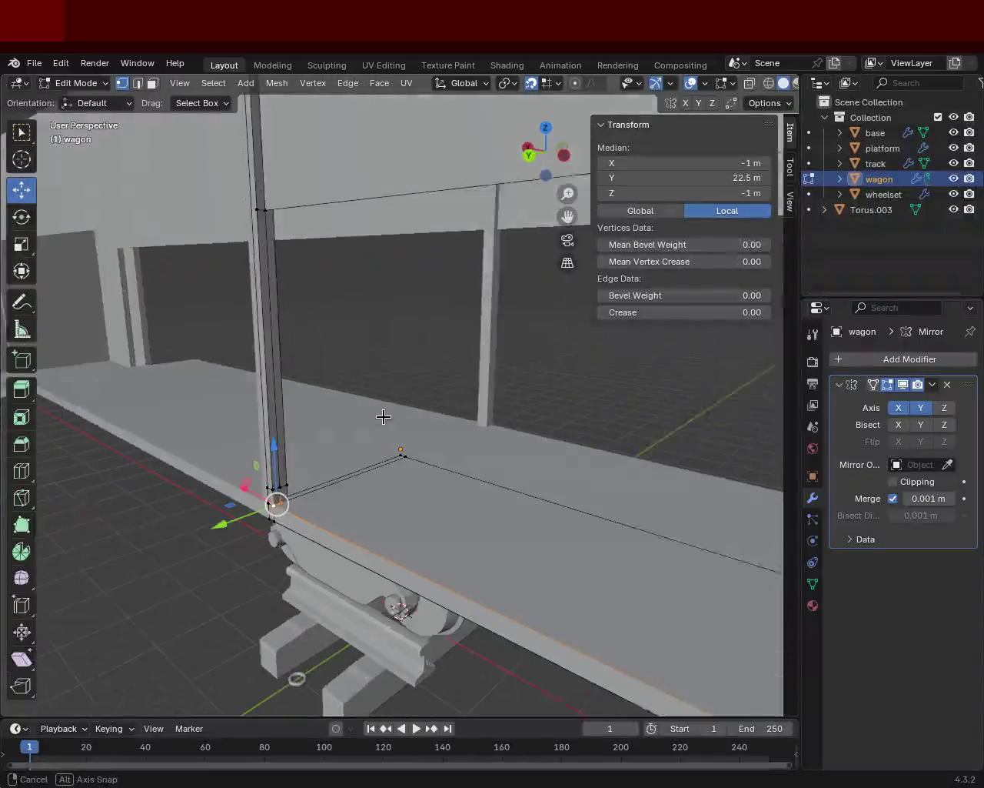
click(309, 506)
scroll(290, 495, up, 2)
middle_drag(291, 495, 308, 392)
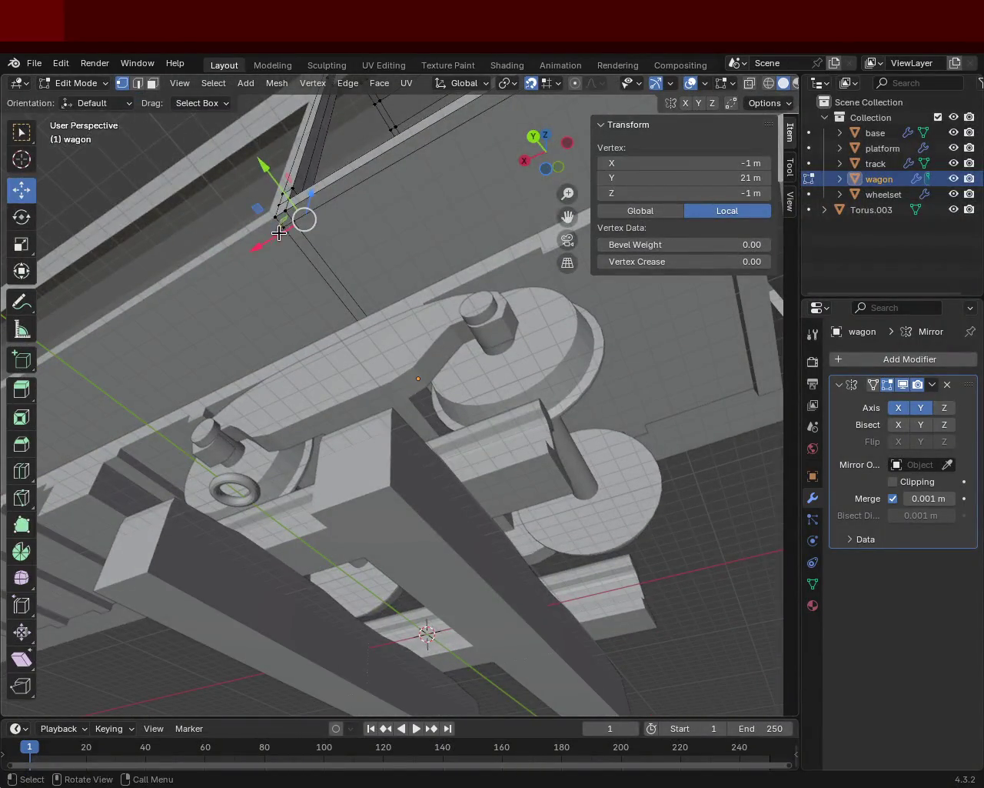
shift+click(286, 213)
key(m)
click(296, 231)
- Merge a second post-base edge into one vertex at Y 22, Z -3
mouse_move(294, 212)
middle_down()
mouse_move(272, 446)
mouse_move(255, 458)
mouse_move(229, 547)
middle_up()
click(273, 446)
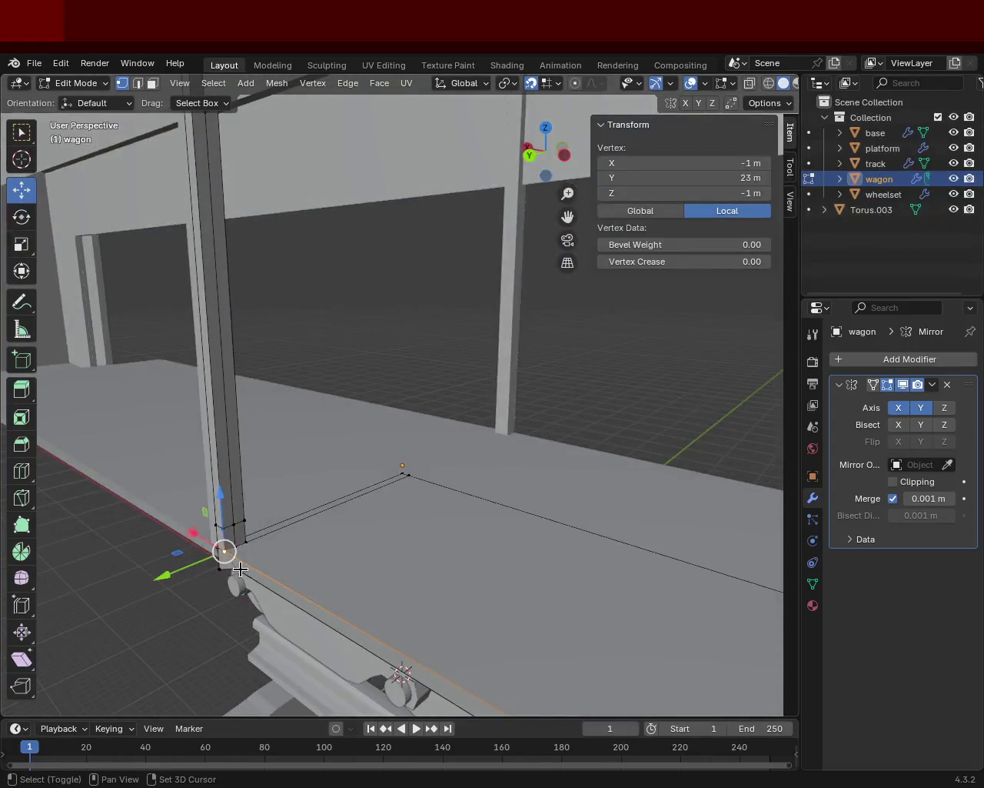
shift+click(234, 549)
key(m)
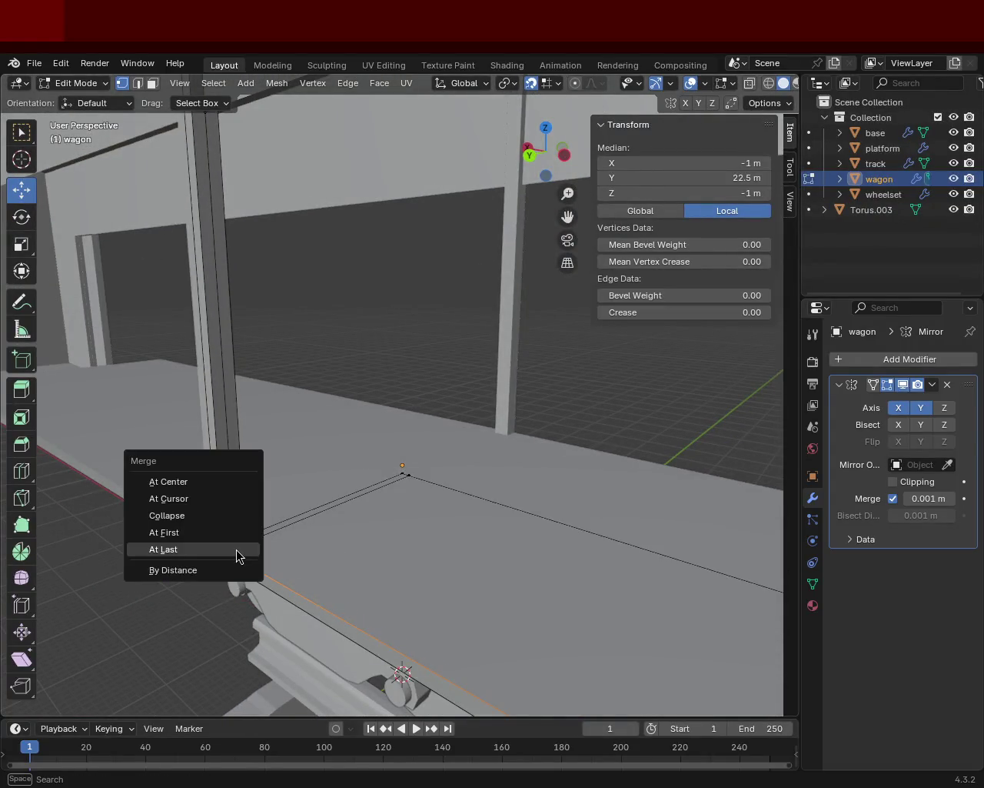
click(236, 549)
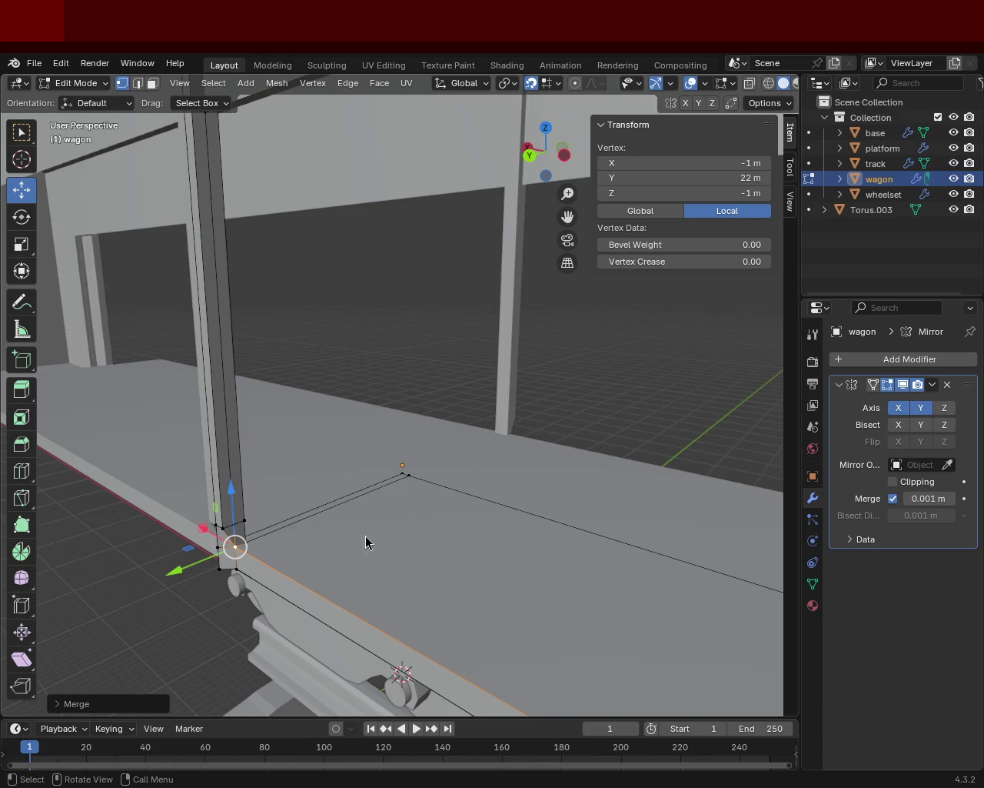
- Delete two stray vertices at the corner-post base
middle_drag(306, 361, 325, 336)
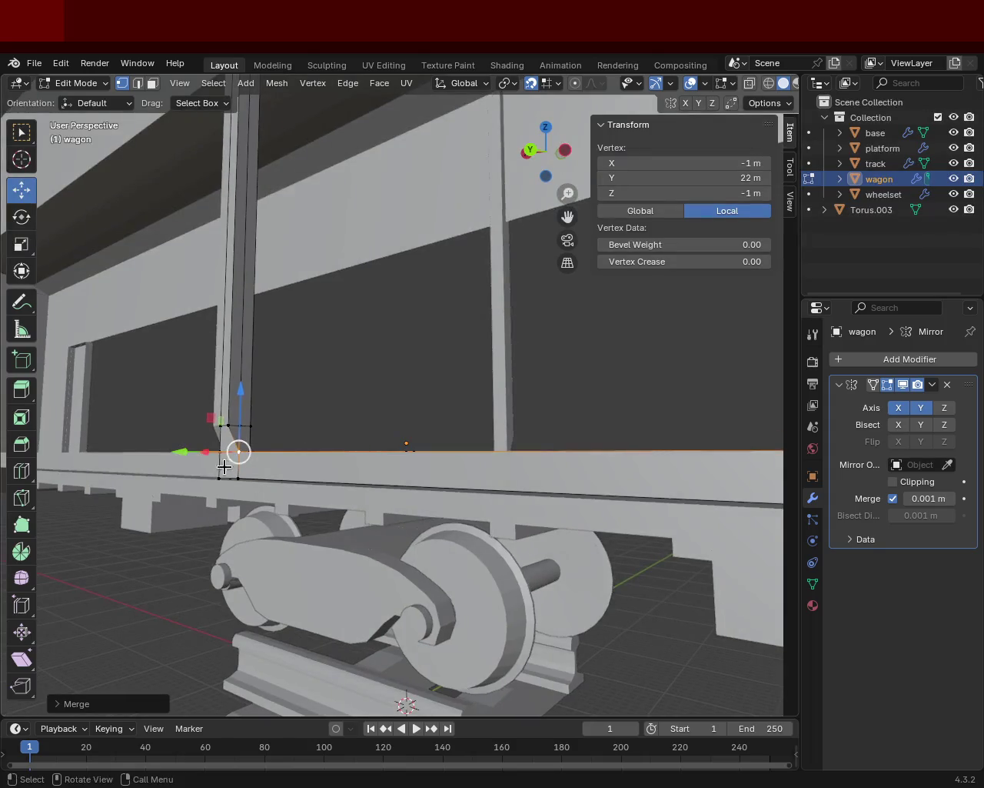
click(220, 476)
shift+click(219, 452)
key(x)
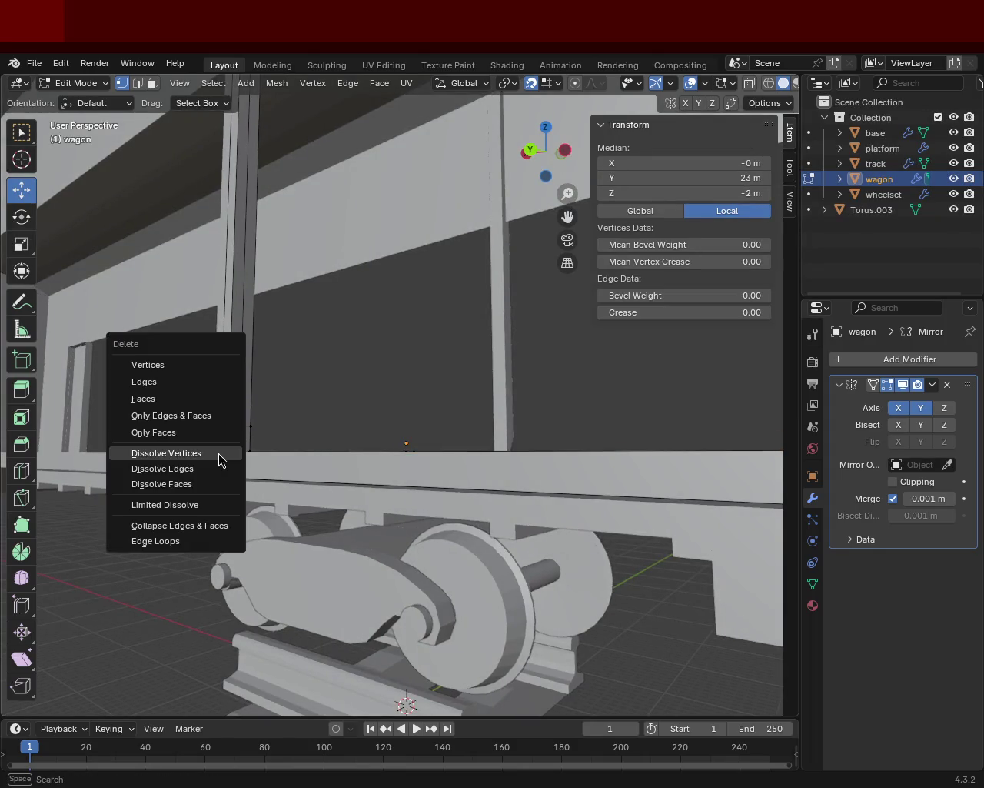
click(194, 367)
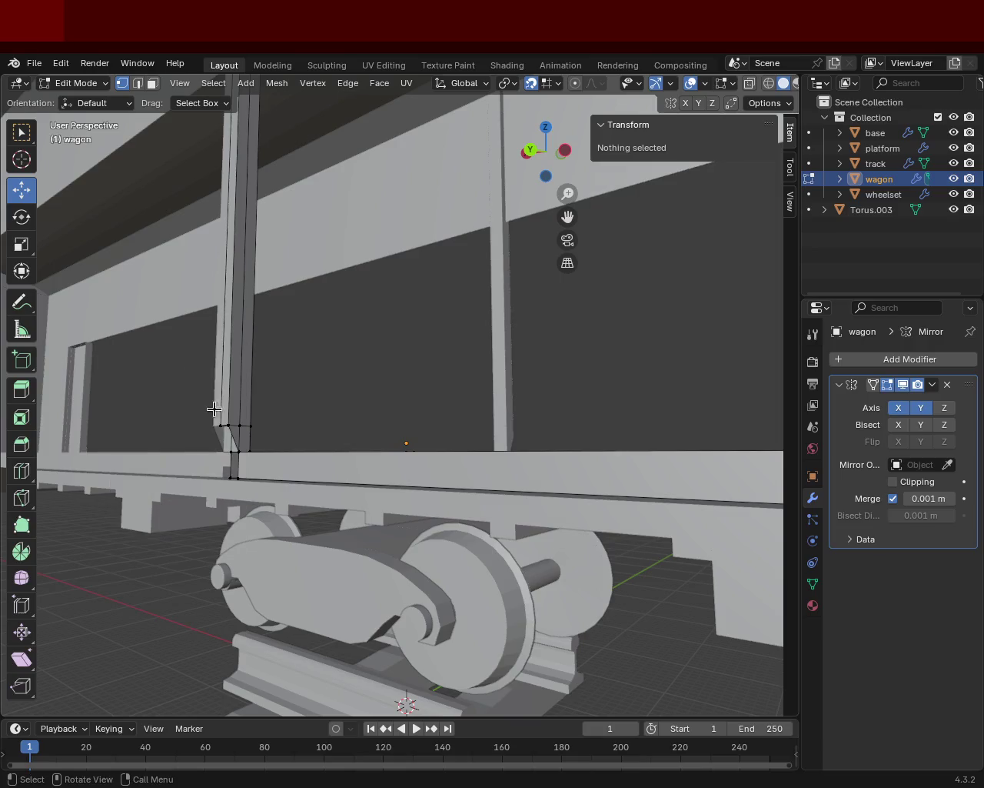
- Delete another pair of stray vertices near the side pillar
middle_drag(231, 436, 260, 439)
click(273, 426)
shift+click(266, 429)
key(x)
click(266, 428)
mouse_move(277, 455)
middle_down()
mouse_move(239, 466)
mouse_move(303, 438)
middle_up()
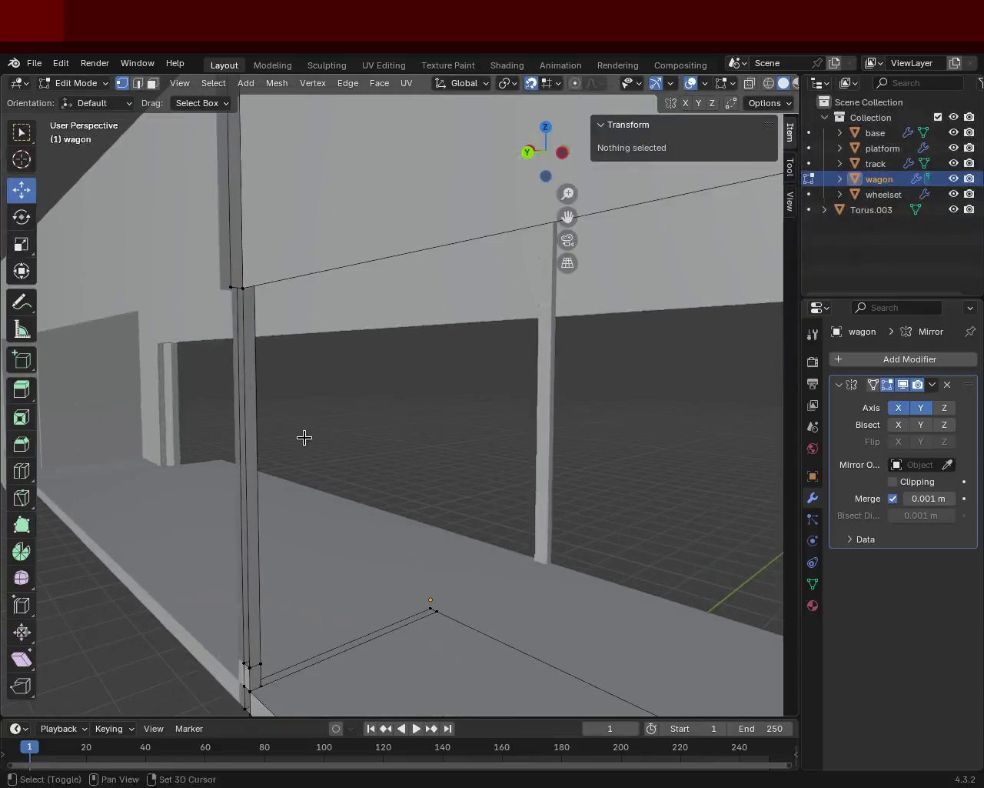
scroll(289, 345, up, 2)
mouse_move(289, 345)
middle_down()
mouse_move(237, 380)
mouse_move(277, 356)
mouse_move(311, 360)
mouse_move(269, 238)
middle_up()
- Delete the stray vertices at the side pillar's top corner
click(152, 83)
click(271, 235)
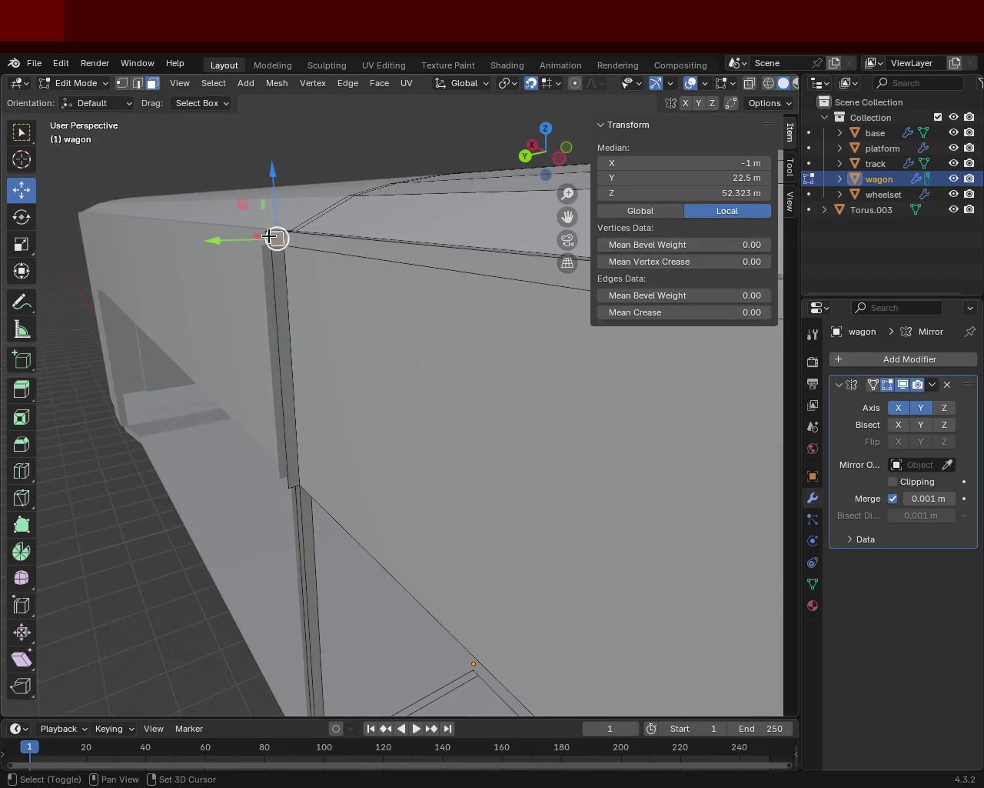
drag(271, 236, 274, 294)
middle_drag(274, 295, 292, 428)
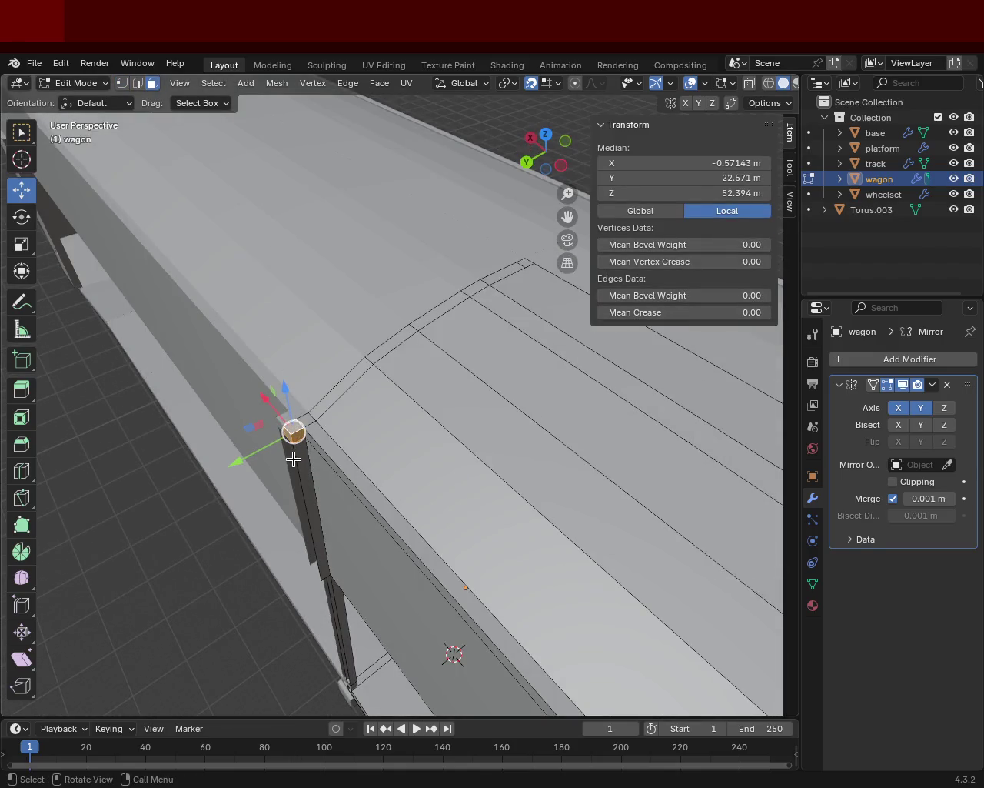
key(x)
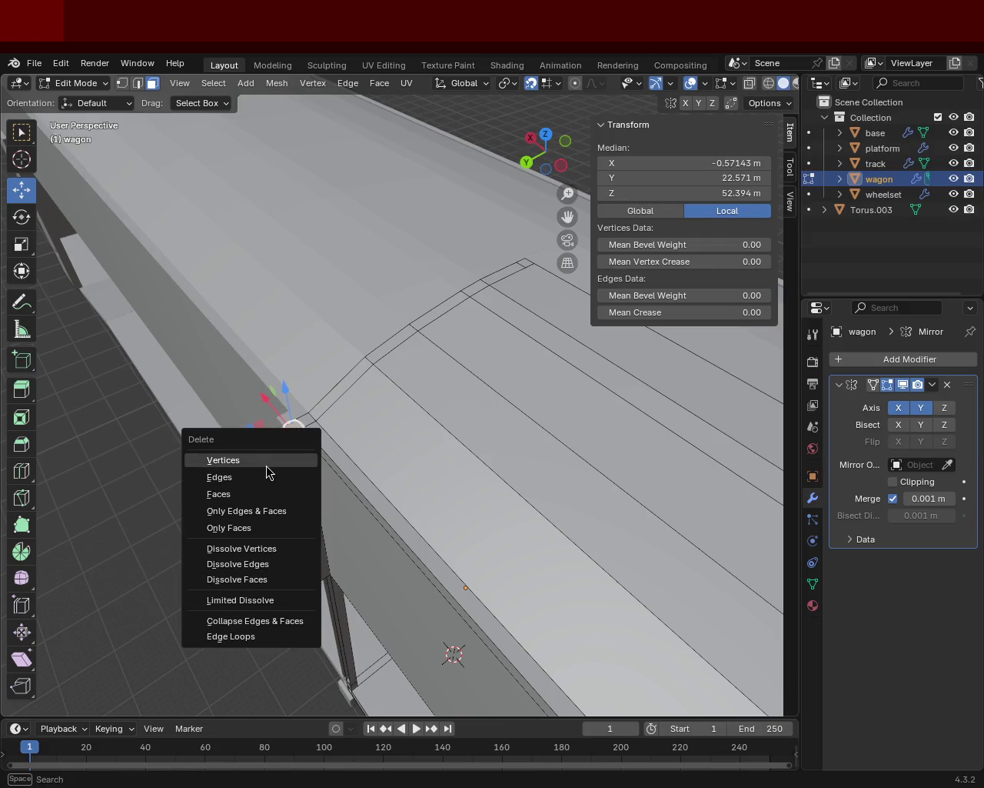
click(266, 466)
- Delete the vertices of the unwanted pillar edge
mouse_move(269, 470)
middle_down()
mouse_move(297, 400)
mouse_move(300, 321)
mouse_move(428, 329)
mouse_move(392, 261)
mouse_move(352, 219)
mouse_move(408, 375)
middle_up()
click(303, 299)
key(x)
click(303, 298)
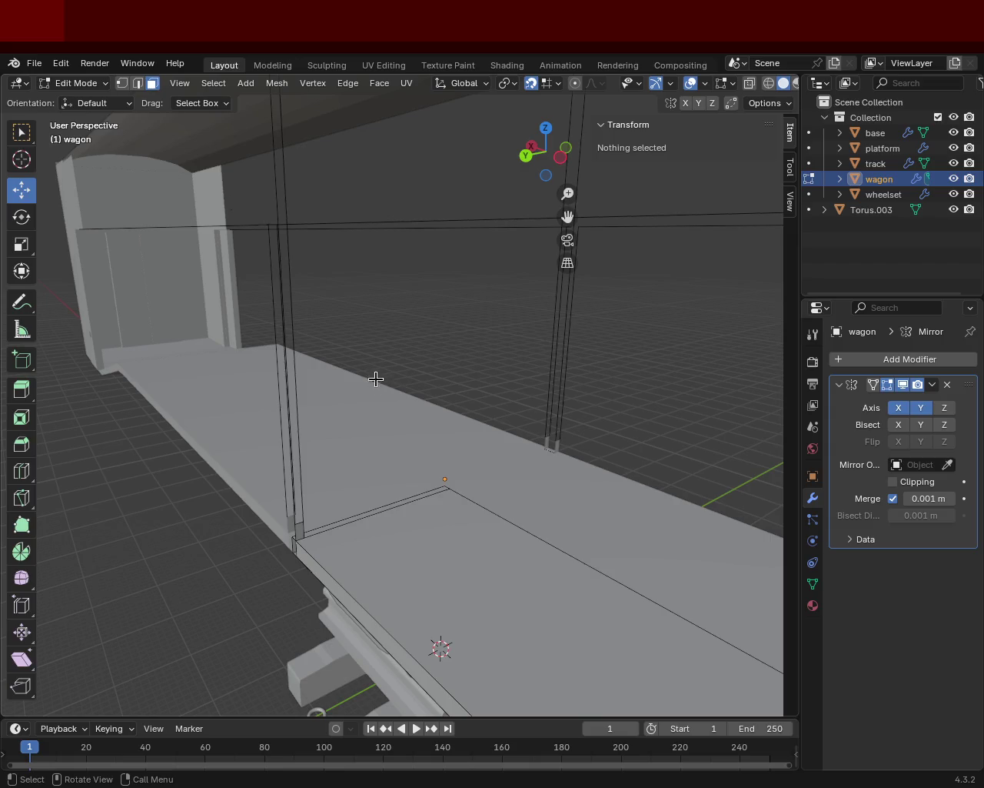
middle_drag(376, 378, 314, 326)
click(137, 83)
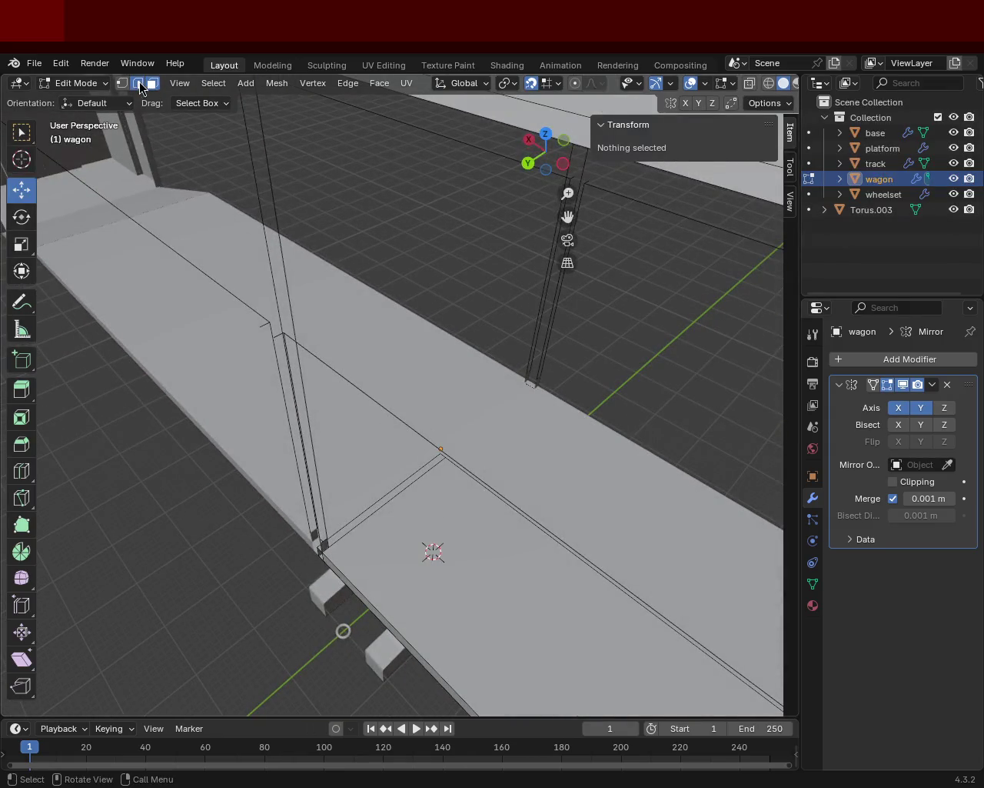
- Delete the stray floor edge beside the pillar
click(264, 323)
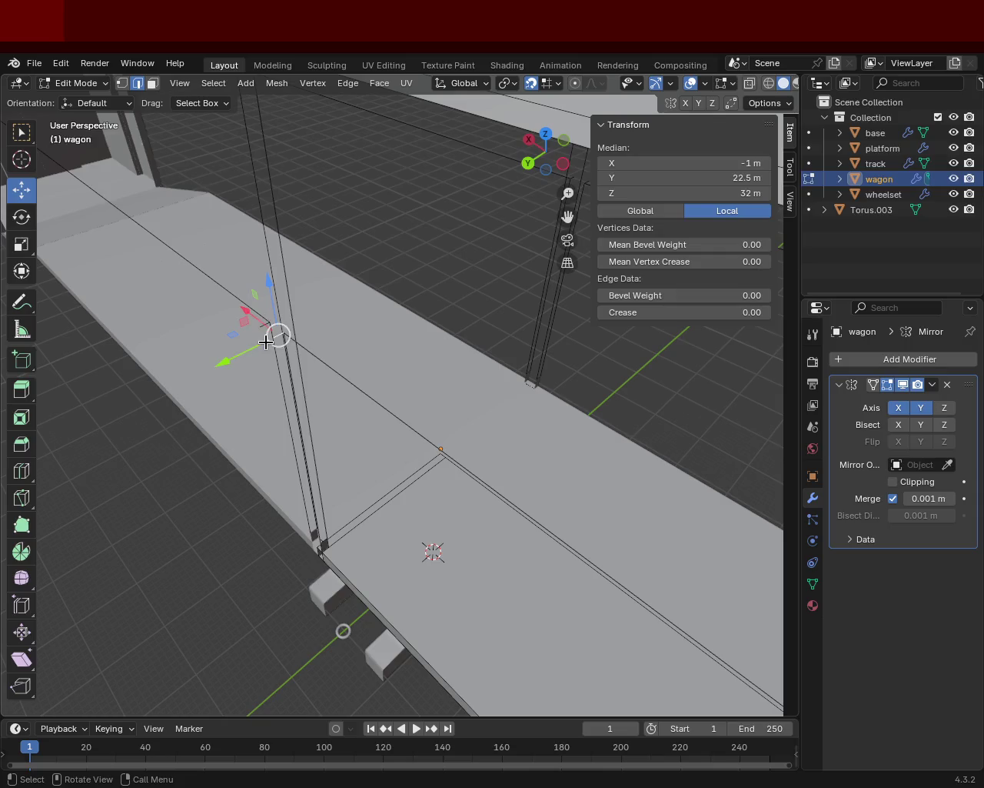
key(x)
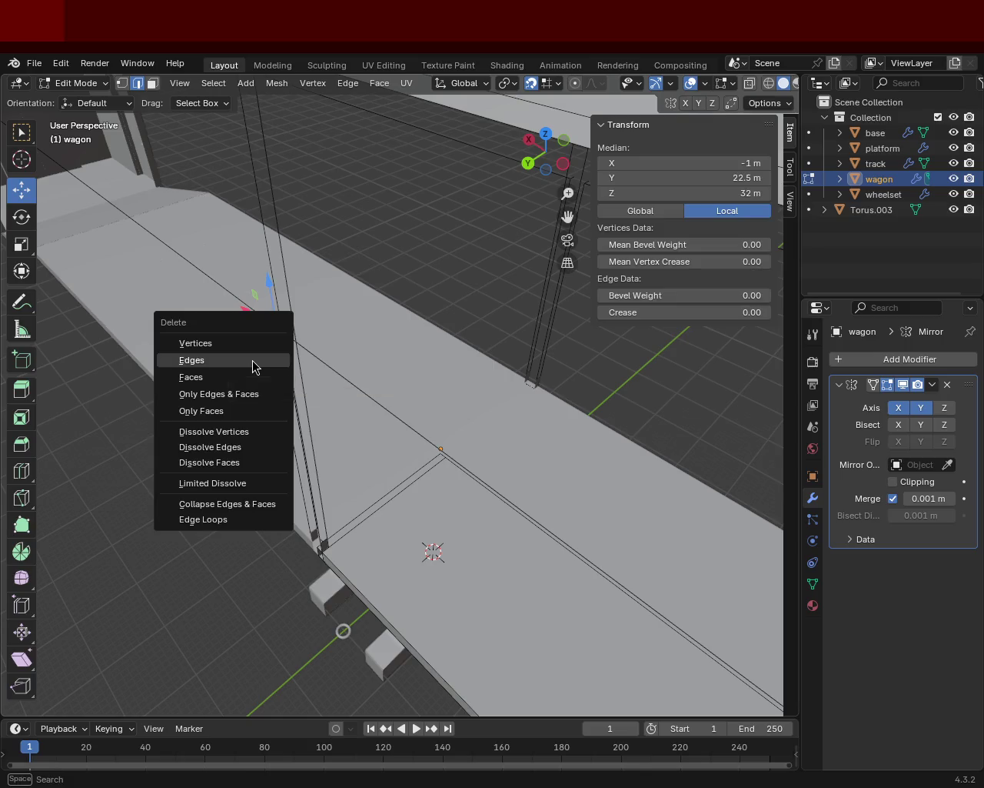
click(252, 361)
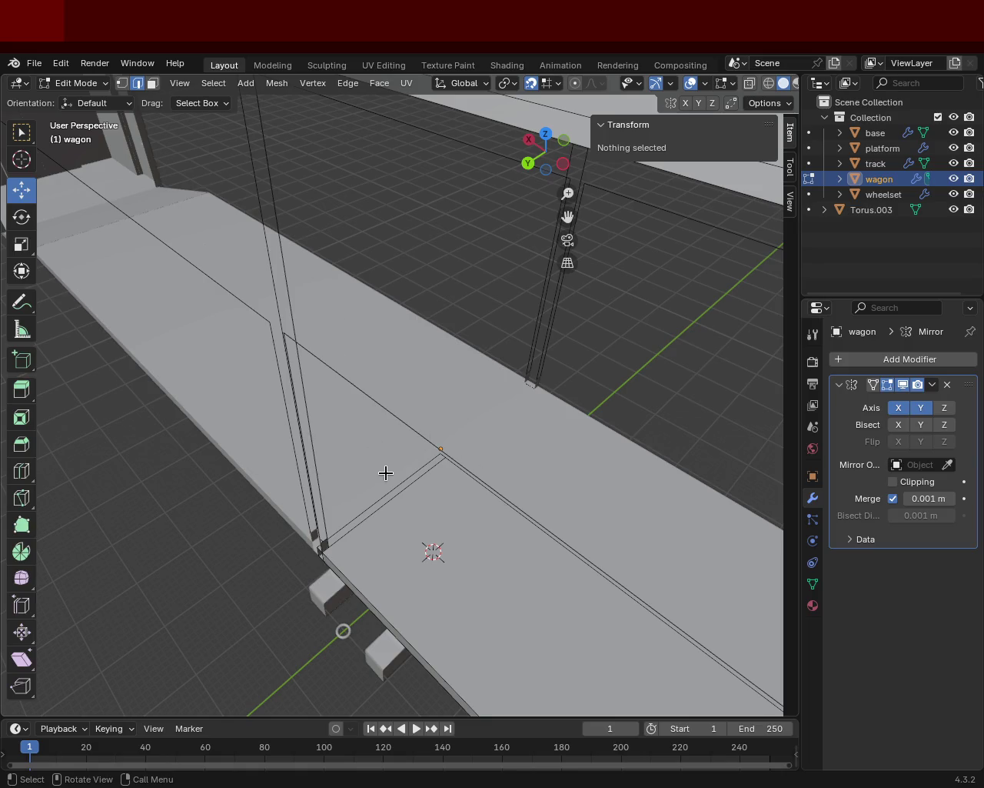
- Select the wagon's lower corner vertices from a low side view
middle_drag(384, 472, 429, 388)
scroll(405, 351, down, 3)
scroll(398, 433, up, 3)
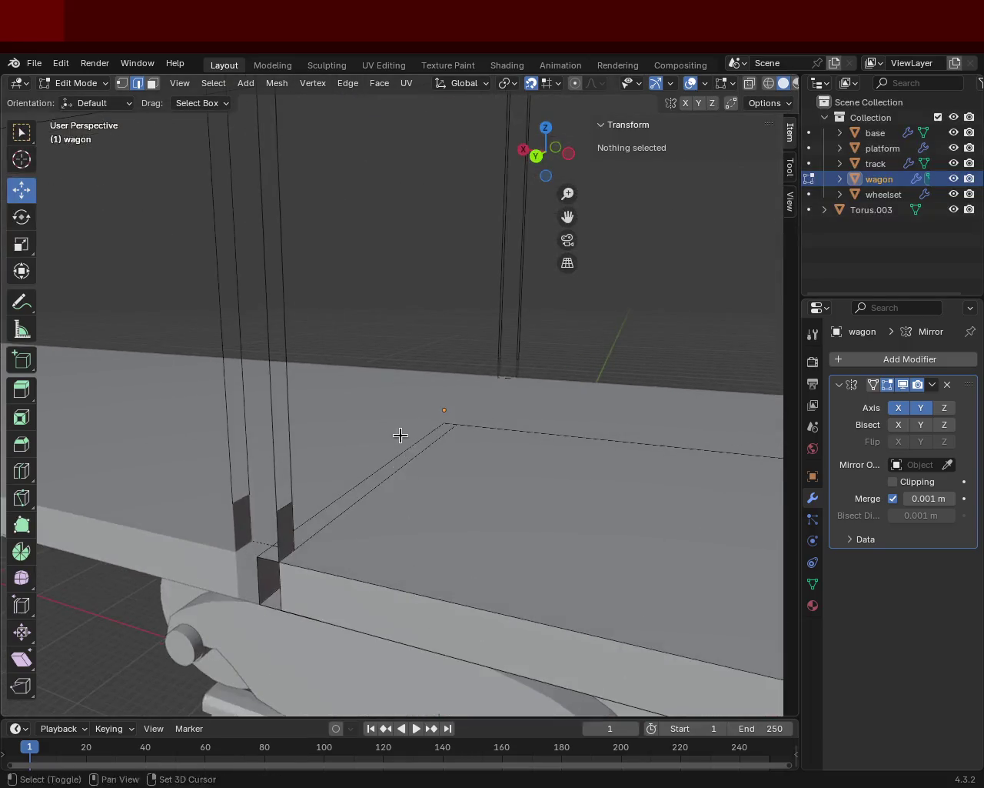
scroll(422, 362, up, 3)
click(122, 83)
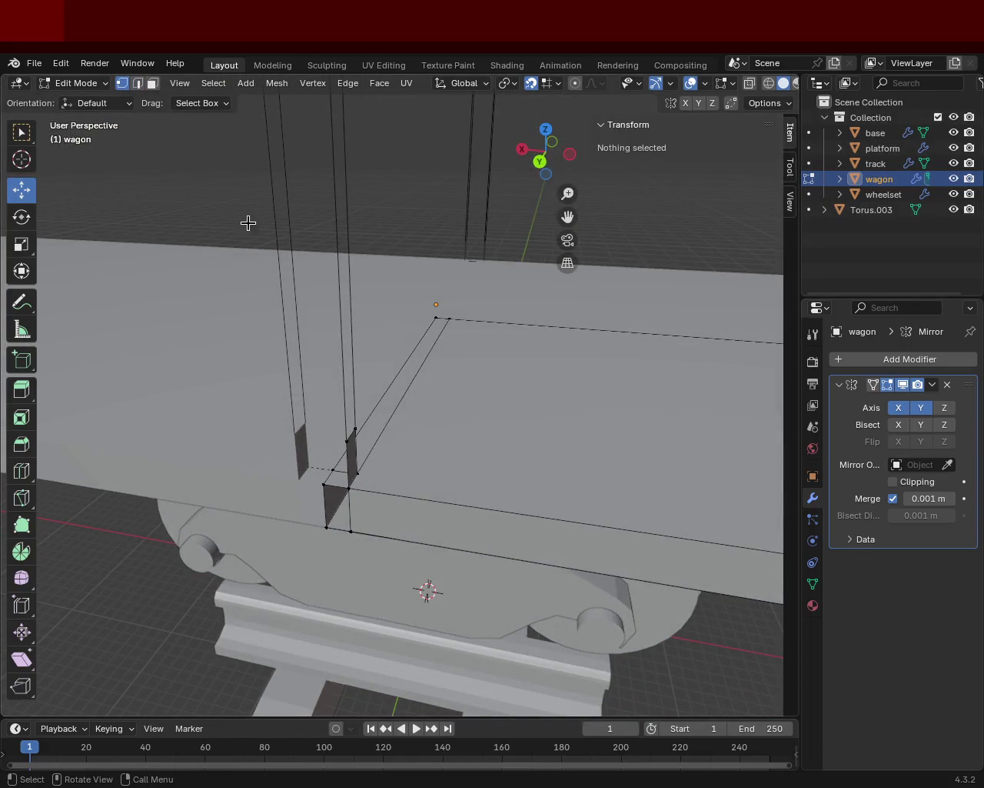
click(326, 486)
shift+click(350, 529)
shift+click(349, 488)
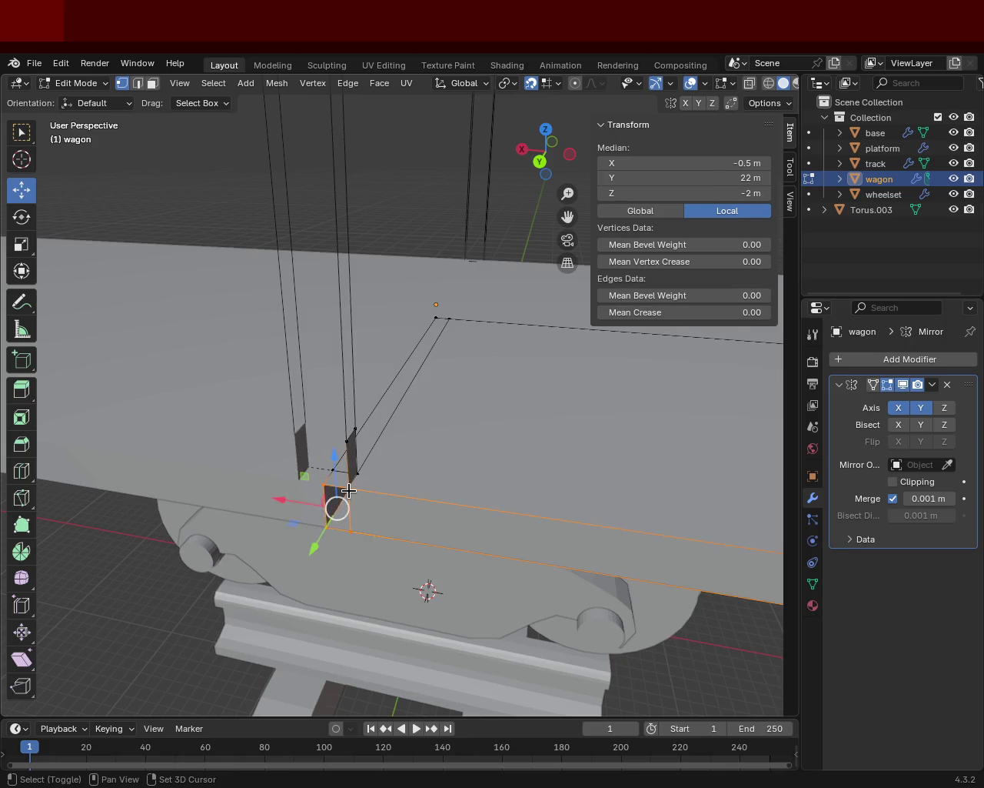
middle_drag(375, 482, 395, 417)
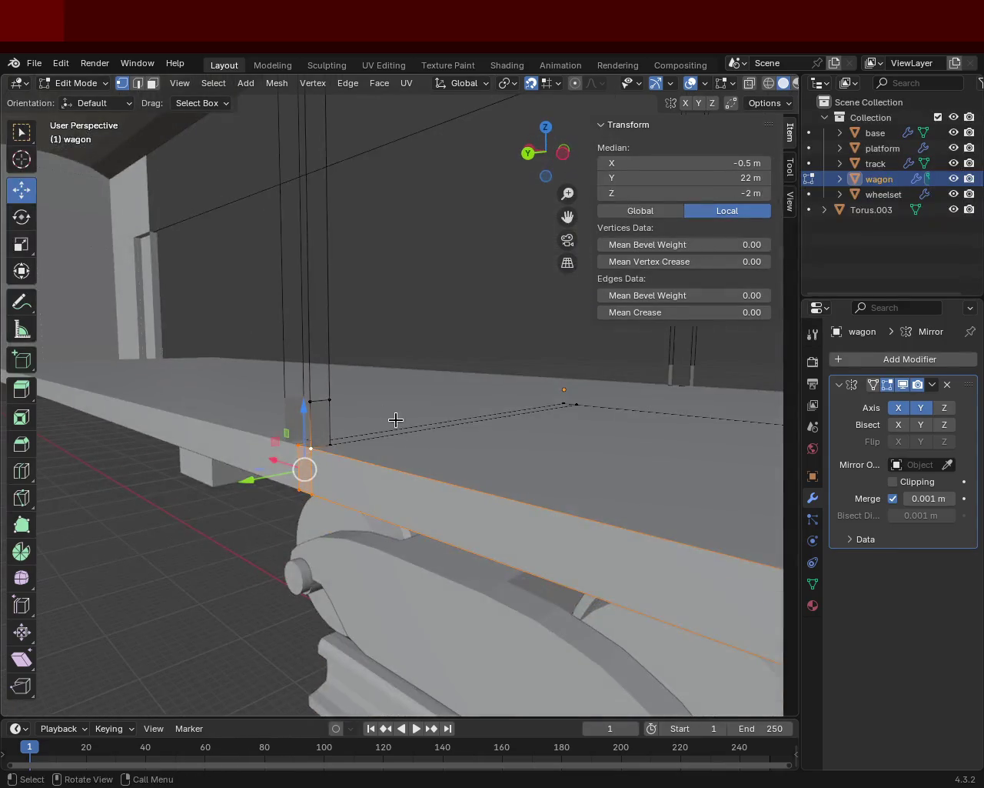
- Delete the small face at the wagon's lower corner above the bogie
click(153, 83)
click(324, 411)
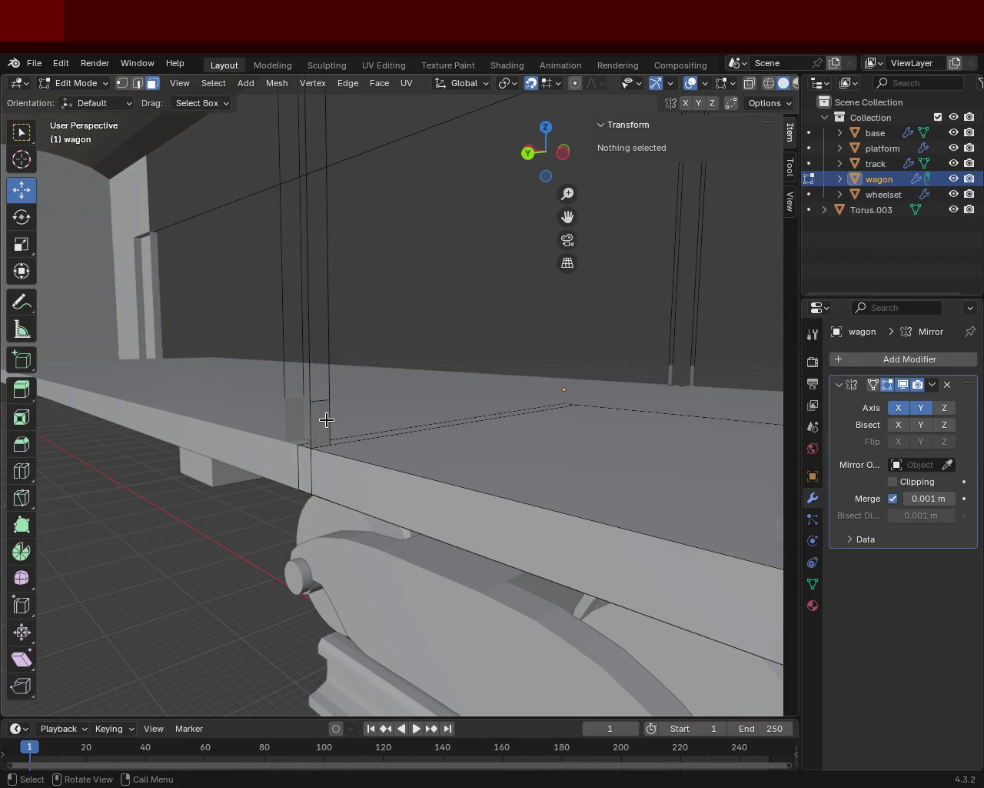
click(327, 422)
key(x)
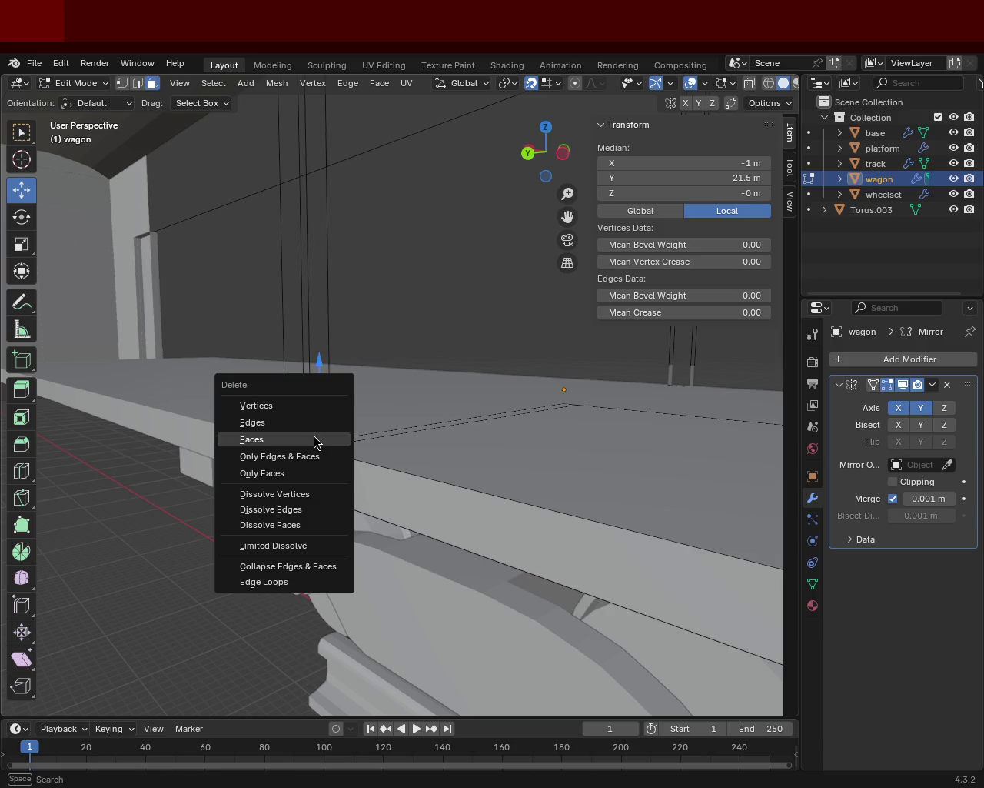
click(315, 440)
mouse_move(312, 433)
middle_down()
mouse_move(391, 411)
mouse_move(442, 438)
mouse_move(376, 384)
mouse_move(437, 363)
mouse_move(275, 356)
mouse_move(408, 372)
mouse_move(391, 407)
mouse_move(436, 264)
mouse_move(376, 387)
mouse_move(113, 127)
middle_up()
click(123, 83)
click(427, 462)
mouse_move(422, 436)
middle_down()
mouse_move(382, 453)
mouse_move(374, 436)
mouse_move(415, 470)
mouse_move(534, 470)
mouse_move(307, 333)
mouse_move(362, 380)
mouse_move(438, 395)
mouse_move(413, 340)
middle_up()
scroll(449, 308, up, 3)
scroll(388, 315, up, 3)
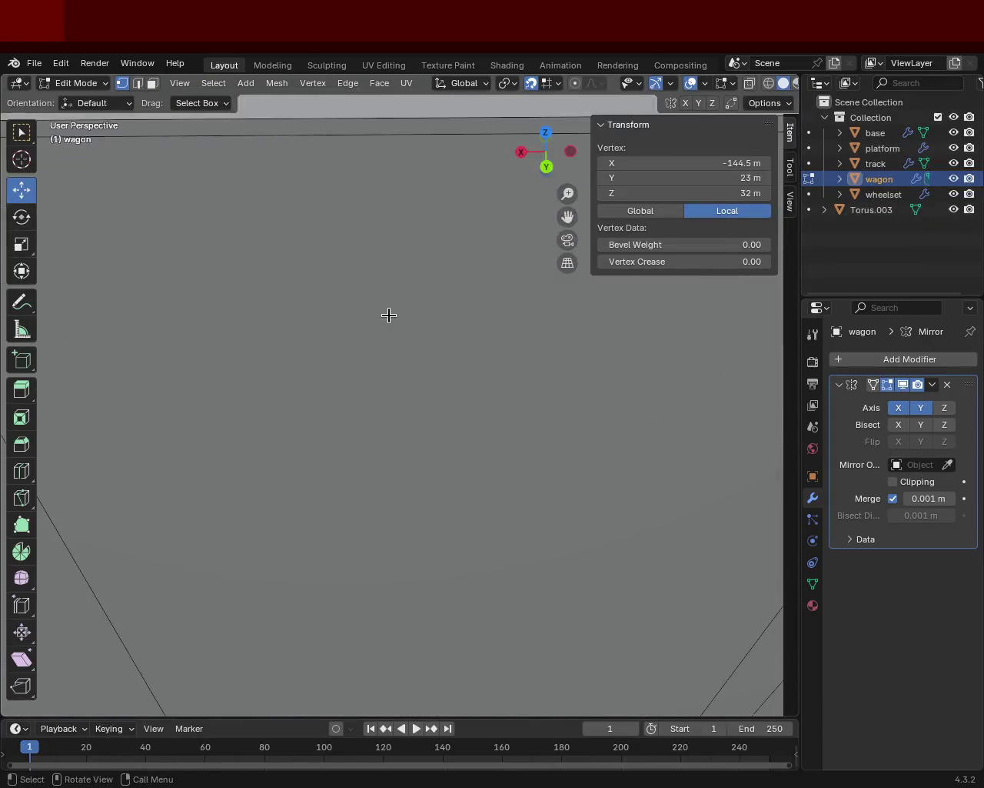
scroll(388, 315, down, 4)
mouse_move(462, 406)
middle_down()
mouse_move(556, 358)
mouse_move(450, 405)
mouse_move(425, 303)
mouse_move(431, 331)
mouse_move(510, 346)
mouse_move(402, 367)
middle_up()
scroll(474, 341, up, 3)
scroll(424, 303, down, 3)
scroll(407, 301, down, 2)
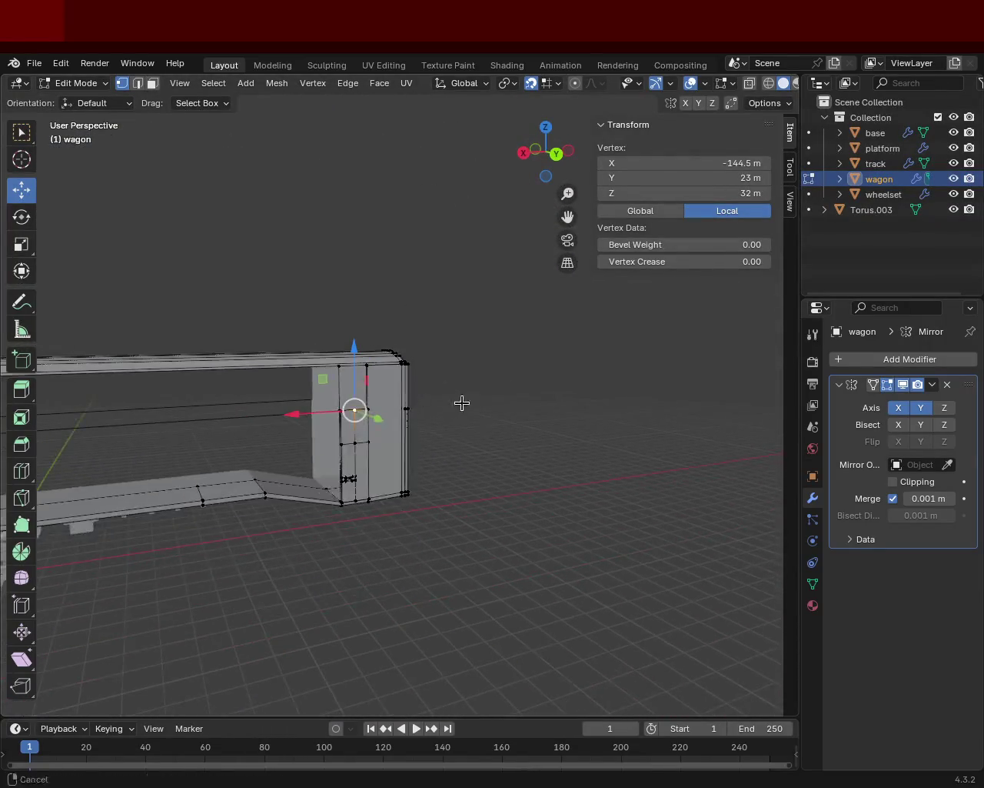
middle_drag(461, 403, 487, 520)
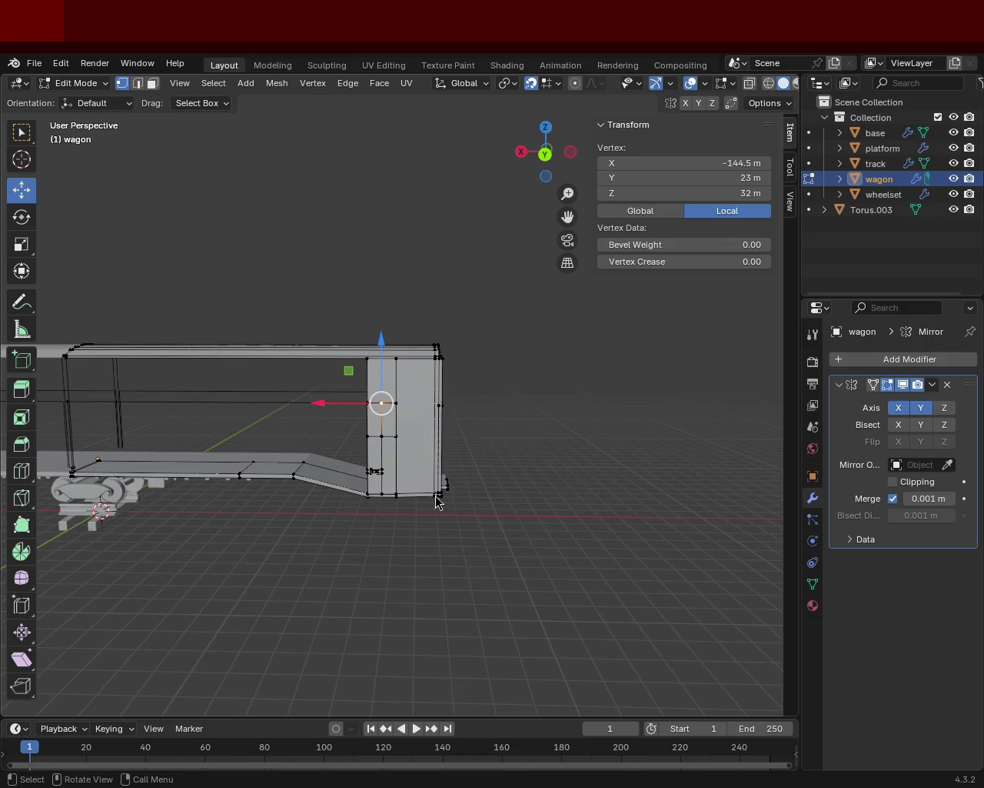
scroll(414, 478, up, 3)
scroll(346, 438, up, 3)
mouse_move(346, 439)
middle_down()
mouse_move(543, 429)
mouse_move(434, 422)
mouse_move(423, 404)
mouse_move(590, 370)
mouse_move(424, 376)
middle_up()
scroll(355, 379, up, 3)
scroll(355, 379, down, 3)
mouse_move(440, 300)
middle_down()
mouse_move(422, 398)
mouse_move(500, 380)
mouse_move(410, 410)
middle_up()
mouse_move(356, 378)
middle_down()
mouse_move(325, 323)
mouse_move(431, 415)
mouse_move(367, 391)
mouse_move(345, 340)
mouse_move(257, 328)
mouse_move(382, 389)
mouse_move(437, 365)
mouse_move(488, 404)
mouse_move(487, 417)
mouse_move(395, 433)
middle_up()
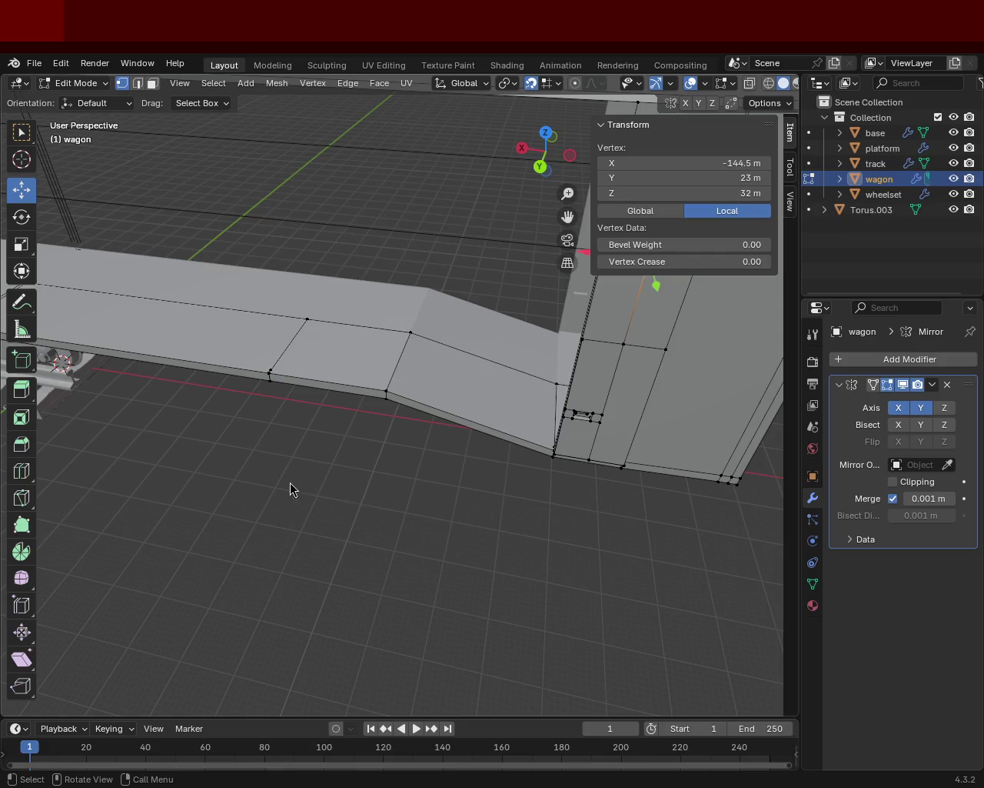
mouse_move(360, 366)
middle_down()
mouse_move(338, 422)
mouse_move(293, 467)
mouse_move(462, 396)
mouse_move(482, 400)
mouse_move(402, 494)
mouse_move(549, 393)
mouse_move(193, 242)
middle_up()
- Delete the faces along the long horizontal edge on the wagon side
click(138, 83)
click(390, 348)
key(x)
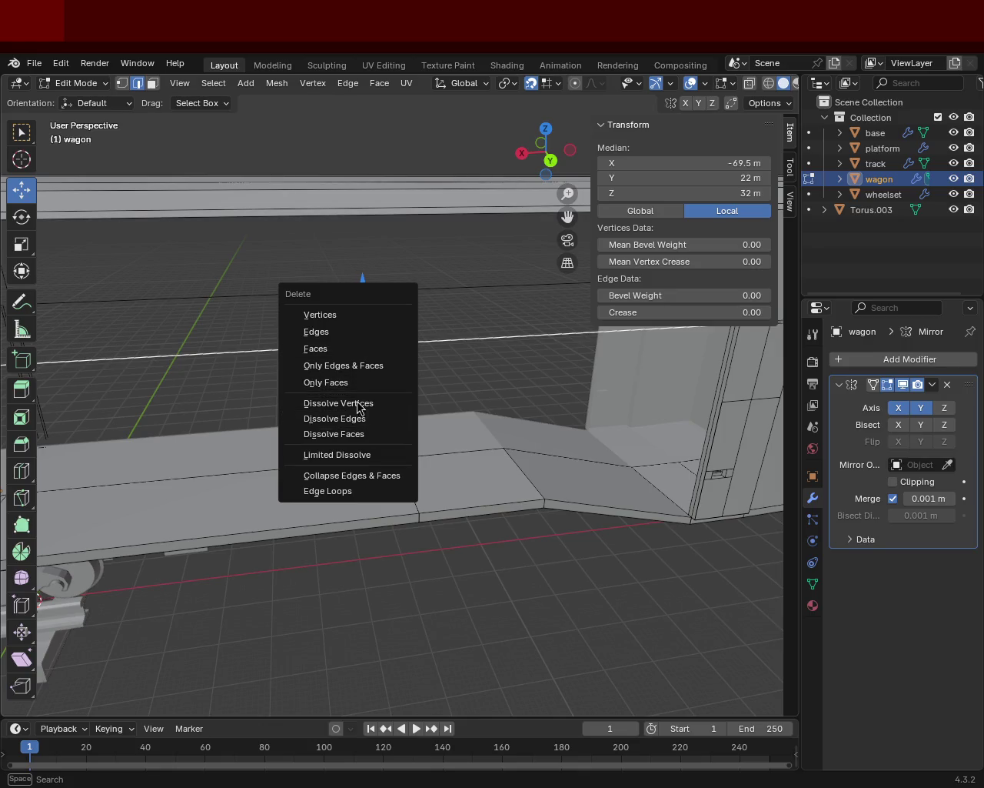
click(341, 348)
mouse_move(347, 341)
middle_down()
mouse_move(430, 355)
mouse_move(545, 323)
mouse_move(362, 323)
mouse_move(384, 376)
mouse_move(375, 360)
mouse_move(334, 366)
middle_up()
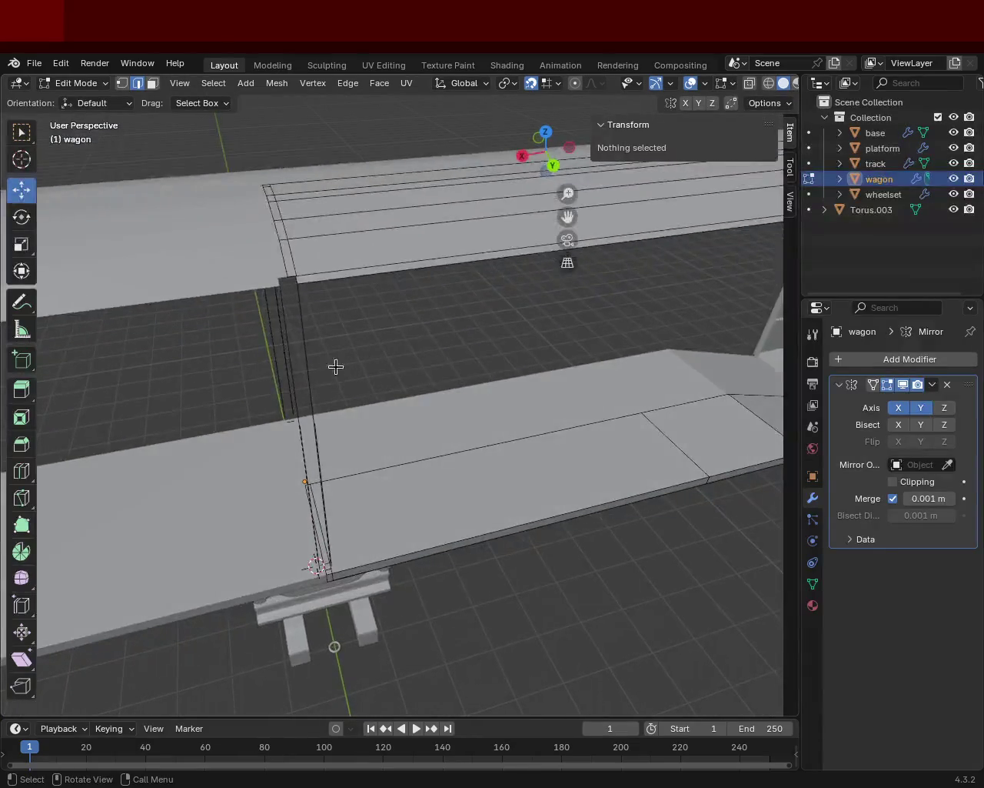
- Delete the vertical floor-corner edge and one more stray edge
click(307, 358)
key(x)
click(312, 451)
click(322, 438)
key(x)
click(322, 442)
mouse_move(321, 442)
middle_down()
mouse_move(350, 415)
mouse_move(341, 352)
middle_up()
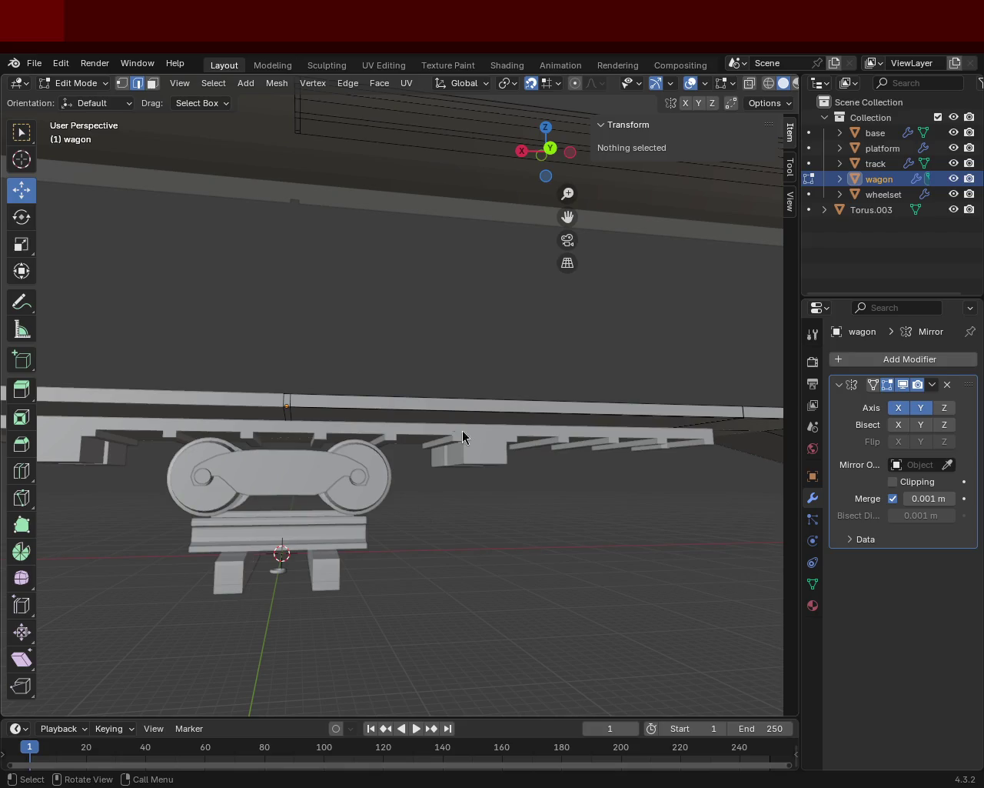
- Select the roof end edge, cancel a move on it, and save as train.blend
middle_drag(347, 297, 362, 418)
scroll(363, 418, up, 3)
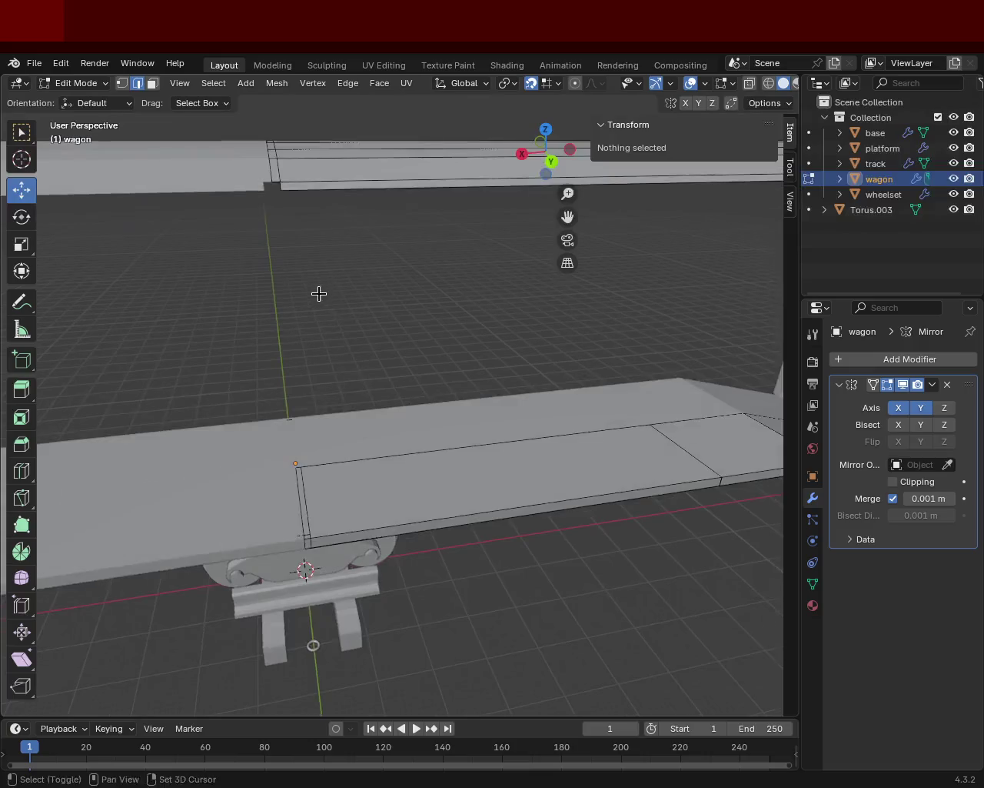
shift+middle_drag(319, 293, 303, 339)
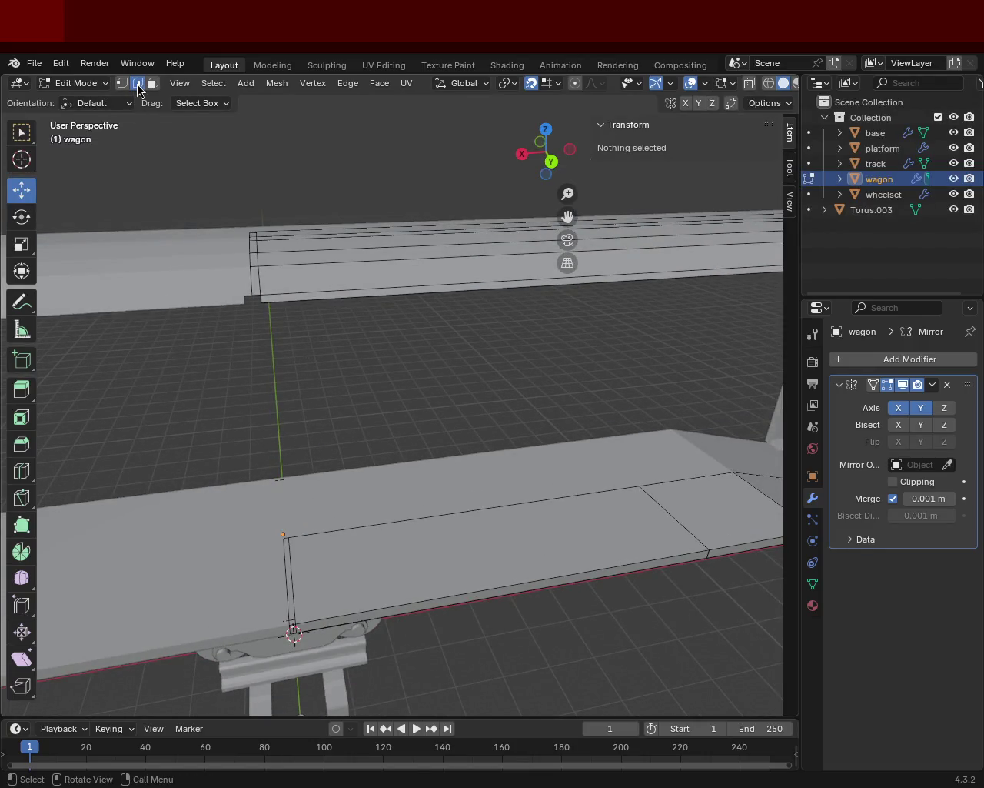
click(247, 295)
click(260, 295)
middle_drag(257, 328, 241, 287)
key(g)
key(Escape)
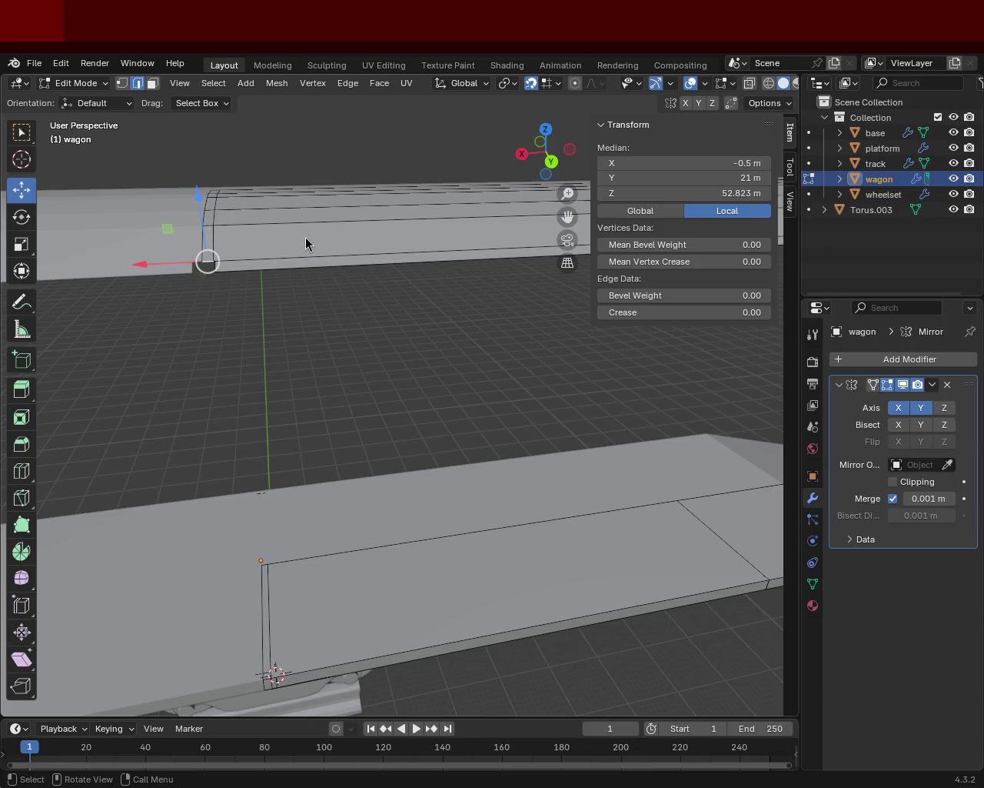
mouse_move(354, 326)
middle_down()
mouse_move(187, 384)
mouse_move(359, 450)
mouse_move(560, 443)
mouse_move(418, 347)
mouse_move(455, 424)
mouse_move(507, 437)
mouse_move(299, 439)
mouse_move(239, 415)
mouse_move(238, 424)
mouse_move(403, 462)
mouse_move(500, 453)
mouse_move(420, 415)
mouse_move(473, 416)
mouse_move(464, 389)
mouse_move(487, 413)
mouse_move(408, 396)
mouse_move(410, 363)
mouse_move(457, 358)
mouse_move(380, 380)
mouse_move(533, 536)
middle_up()
key(ctrl+s)
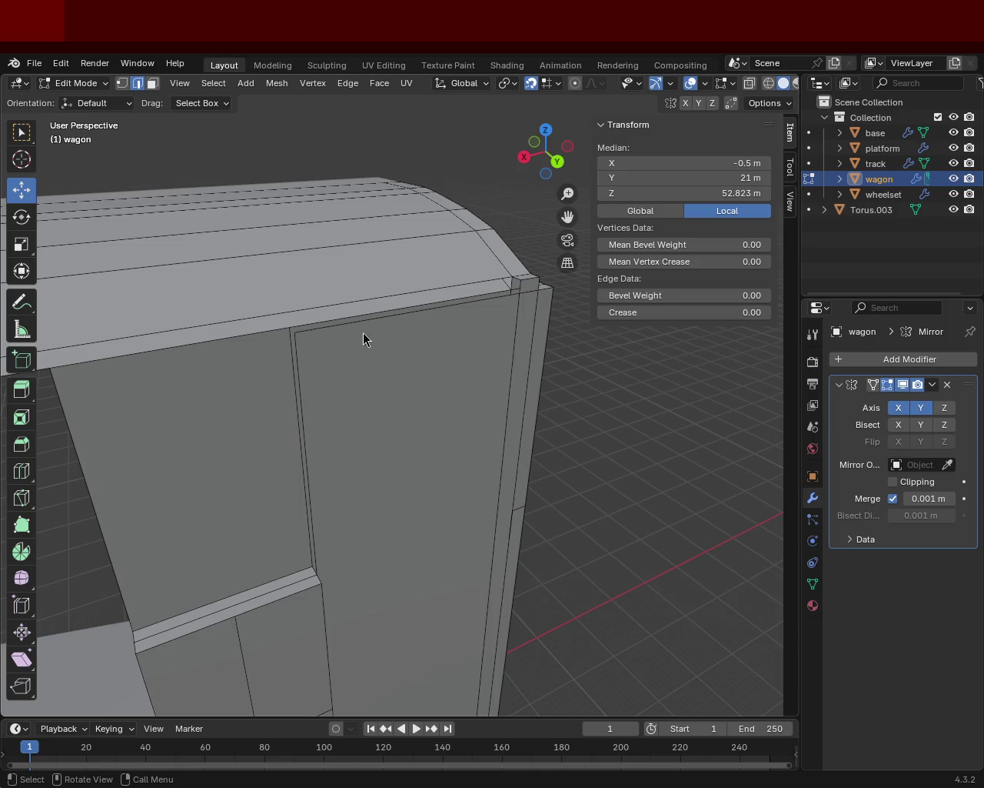
- Orbit and zoom to bring the wagon's rounded roof and door into view
scroll(233, 293, down, 5)
mouse_move(367, 365)
middle_down()
mouse_move(428, 396)
mouse_move(418, 363)
middle_up()
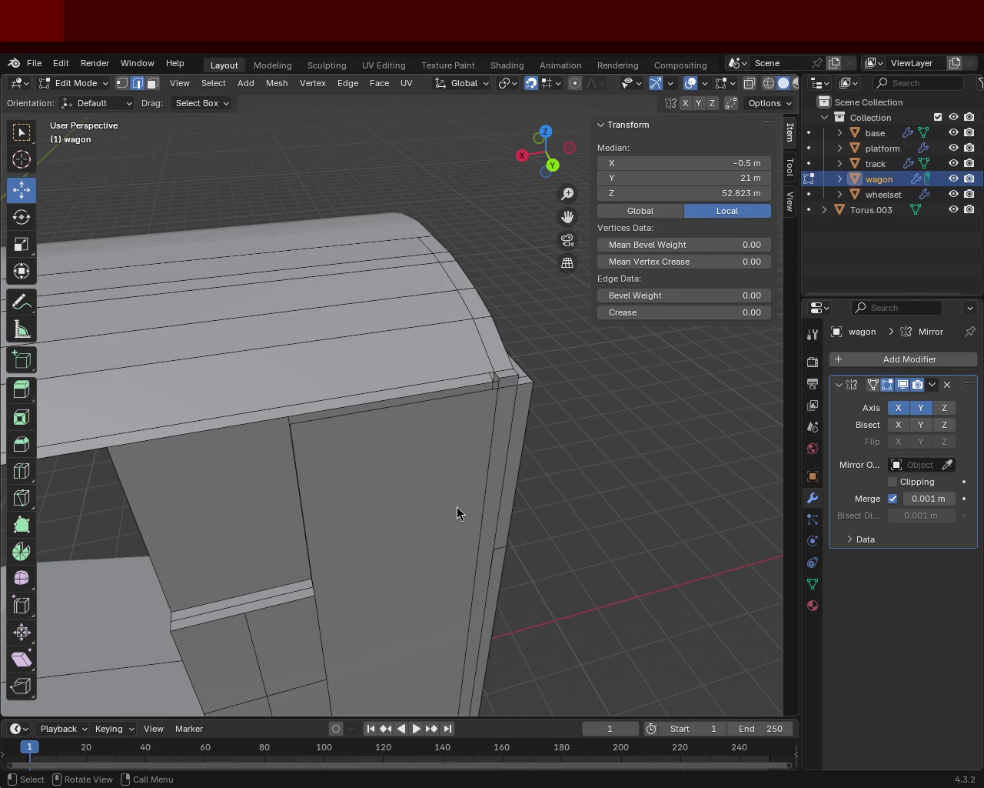
mouse_move(329, 323)
middle_down()
mouse_move(457, 400)
mouse_move(444, 391)
mouse_move(541, 390)
mouse_move(513, 399)
middle_up()
mouse_move(285, 396)
middle_down()
mouse_move(367, 376)
mouse_move(279, 395)
mouse_move(193, 392)
middle_up()
scroll(231, 384, down, 2)
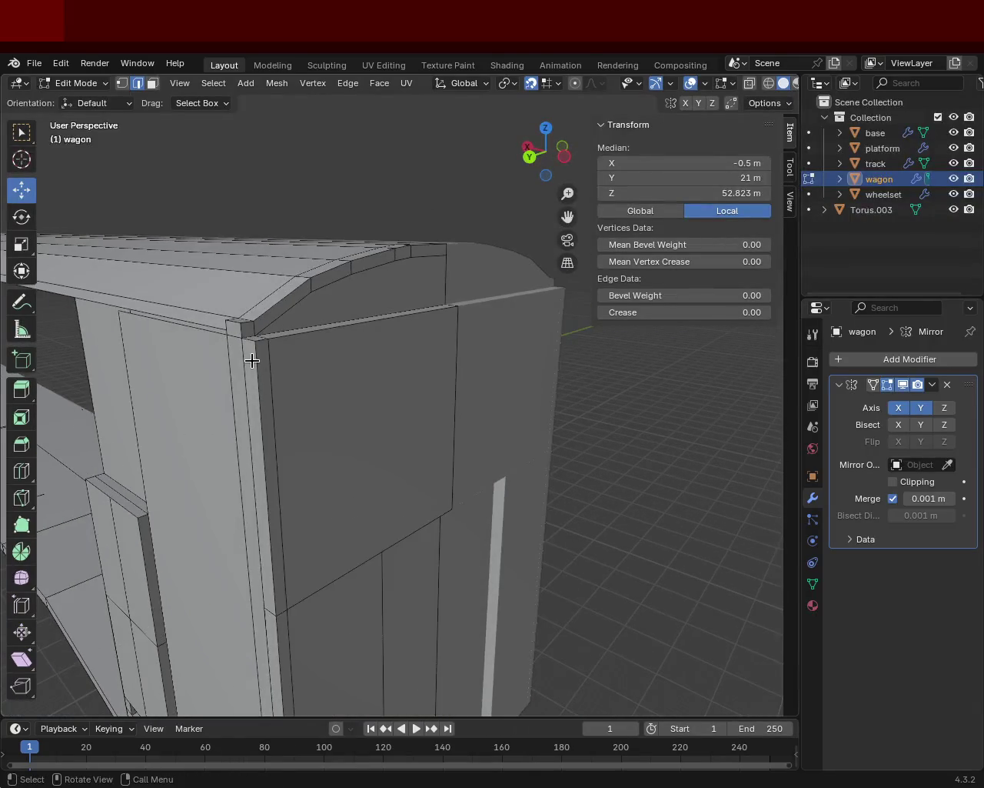
scroll(259, 365, down, 2)
shift+middle_drag(286, 286, 302, 287)
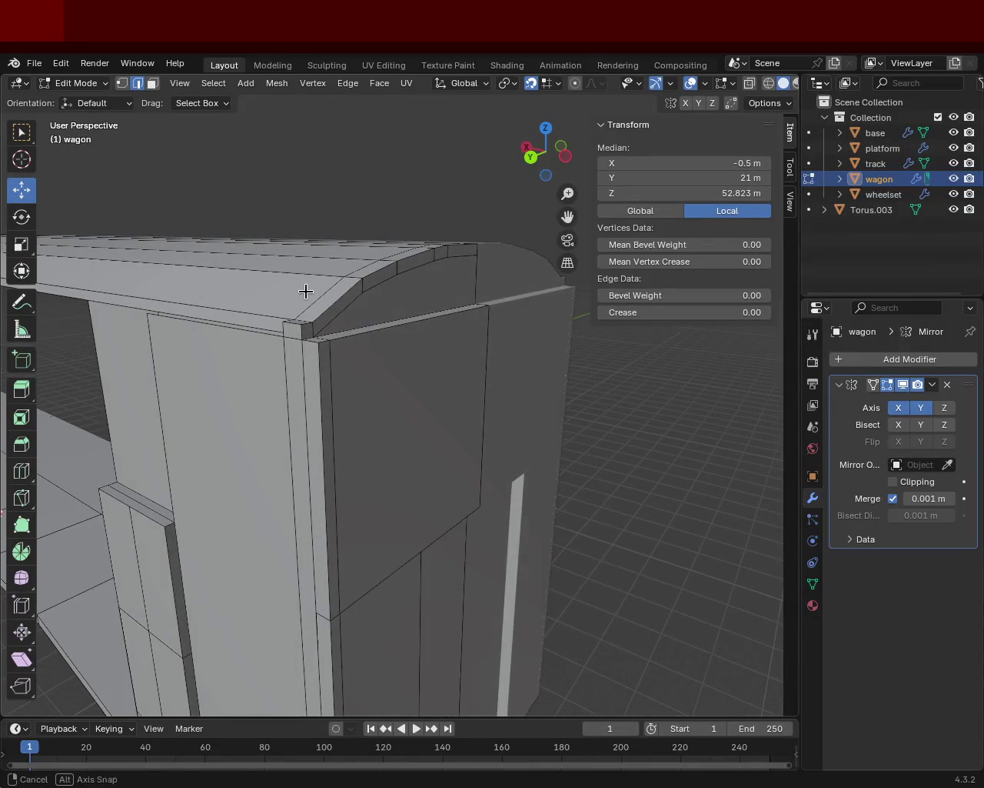
- Move the roof-corner vertices along Z to 52.823 m and save train.blend
click(152, 83)
click(299, 323)
click(295, 323)
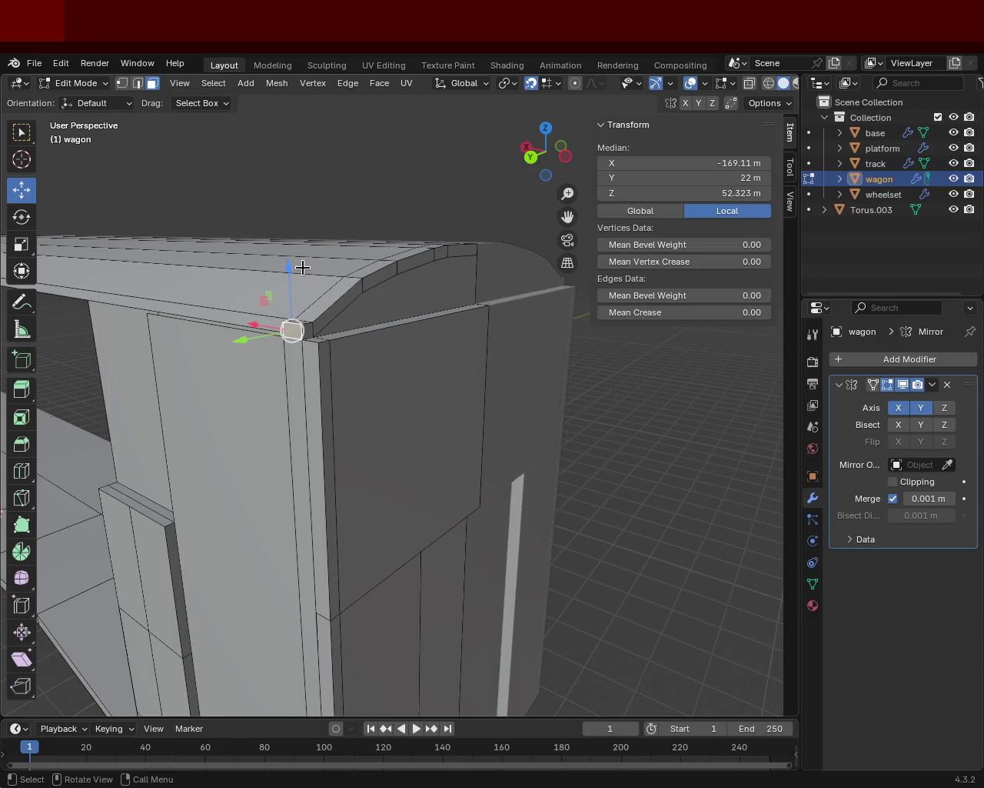
key(g)
key(z)
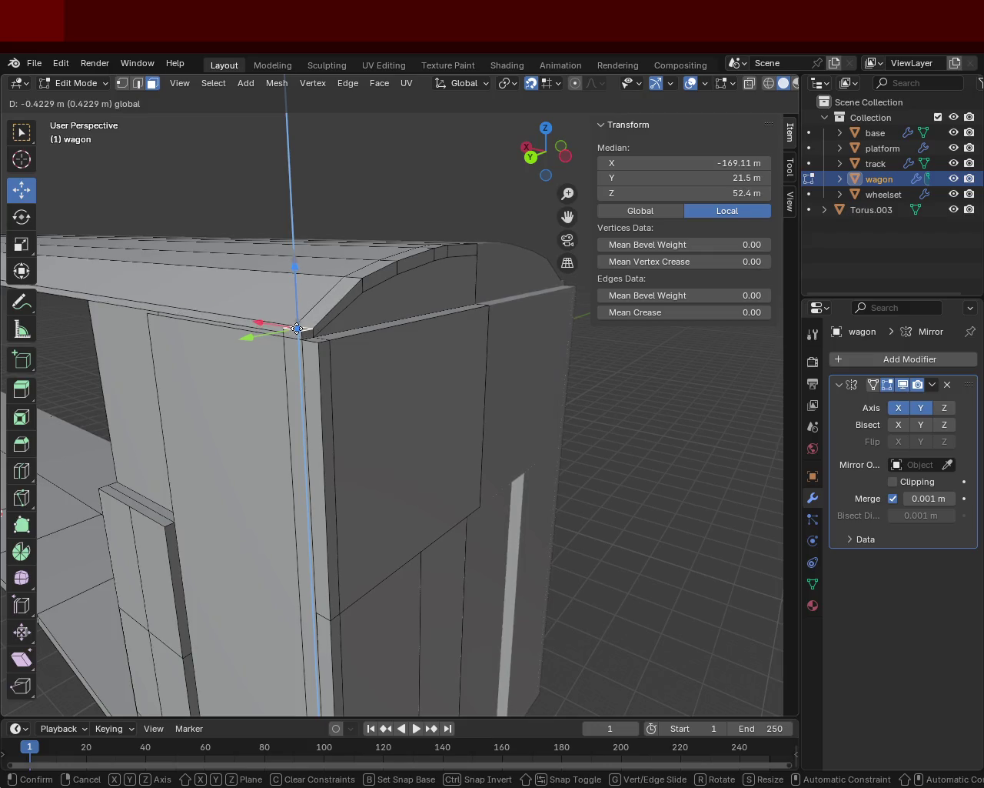
click(297, 331)
mouse_move(371, 320)
middle_down()
mouse_move(443, 342)
mouse_move(483, 429)
middle_up()
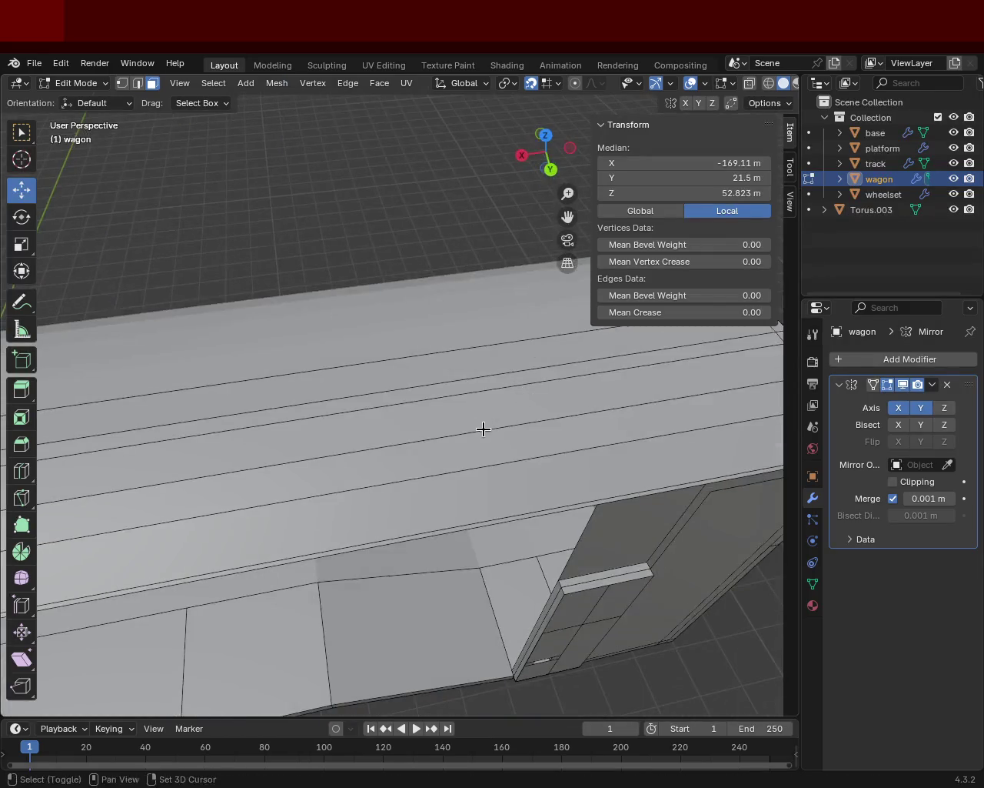
key(ctrl+s)
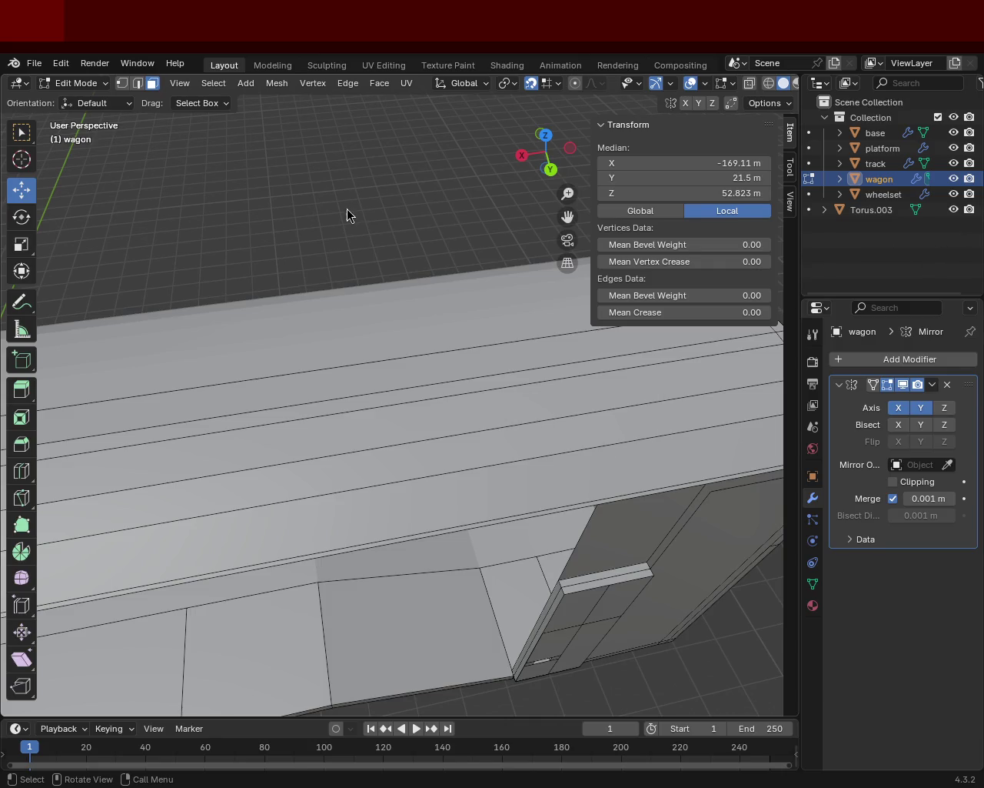
- Inspect the wagon's underside, deselect everything, and turn off the Mirror modifier's X axis
mouse_move(347, 214)
middle_down()
mouse_move(209, 341)
mouse_move(482, 262)
mouse_move(377, 270)
mouse_move(503, 286)
mouse_move(492, 309)
mouse_move(261, 367)
mouse_move(442, 287)
mouse_move(308, 330)
mouse_move(369, 362)
mouse_move(470, 392)
mouse_move(365, 266)
mouse_move(401, 313)
mouse_move(325, 290)
mouse_move(325, 380)
mouse_move(358, 399)
mouse_move(325, 428)
mouse_move(345, 404)
mouse_move(282, 311)
middle_up()
scroll(492, 309, down, 3)
scroll(326, 380, up, 3)
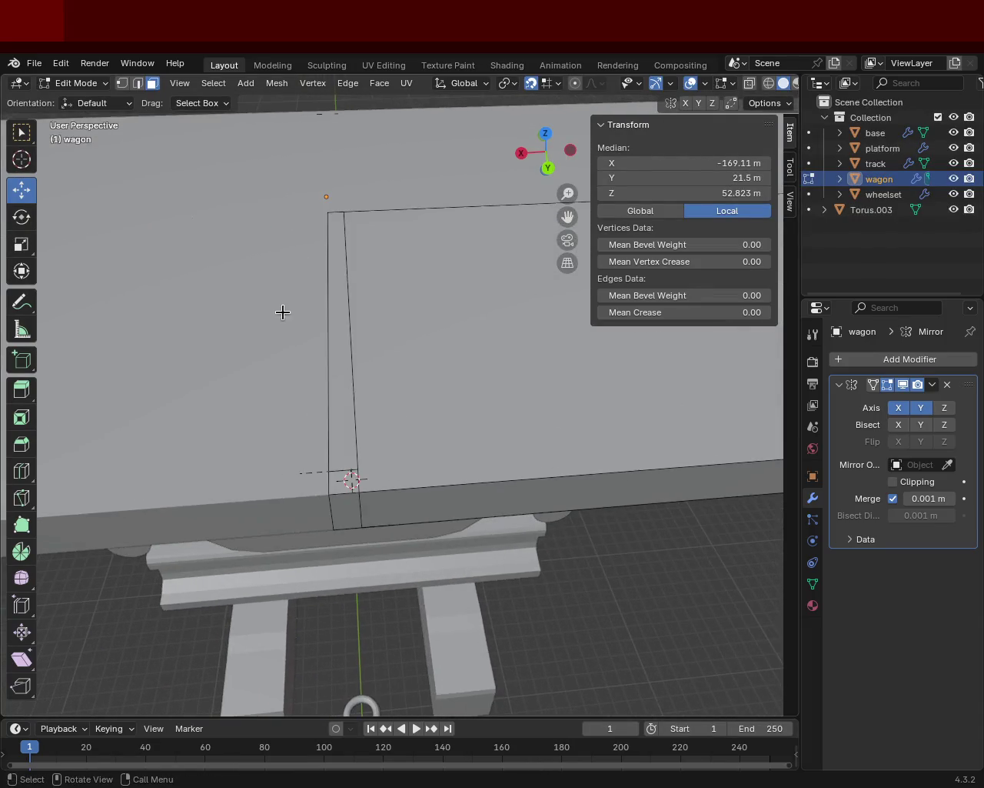
click(305, 474)
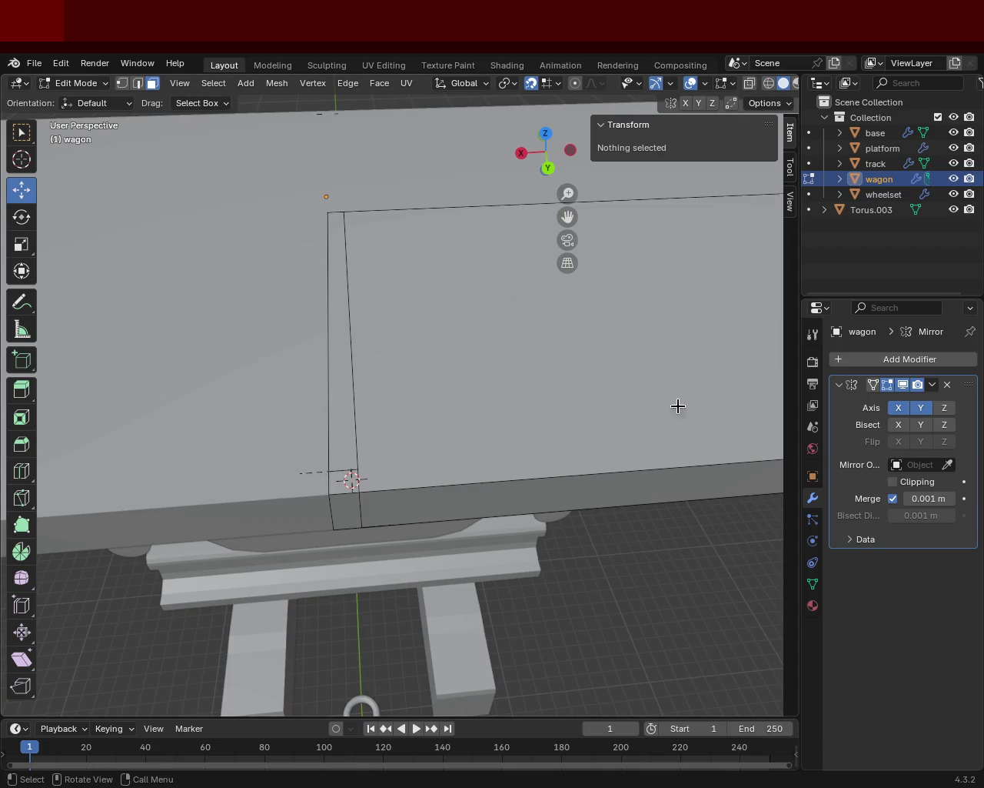
click(901, 408)
- Turn off Mirror Y, then select and zoom in on the platform's front edge
click(911, 413)
mouse_move(654, 407)
middle_down()
mouse_move(574, 369)
mouse_move(308, 413)
mouse_move(440, 409)
mouse_move(330, 407)
middle_up()
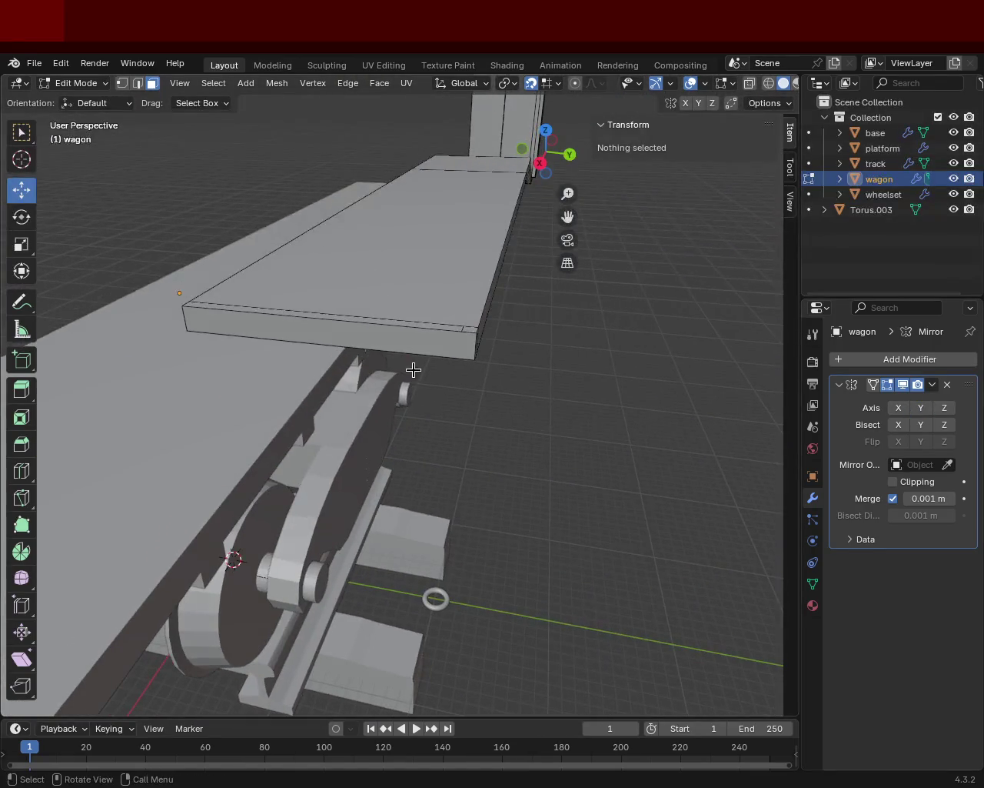
click(465, 326)
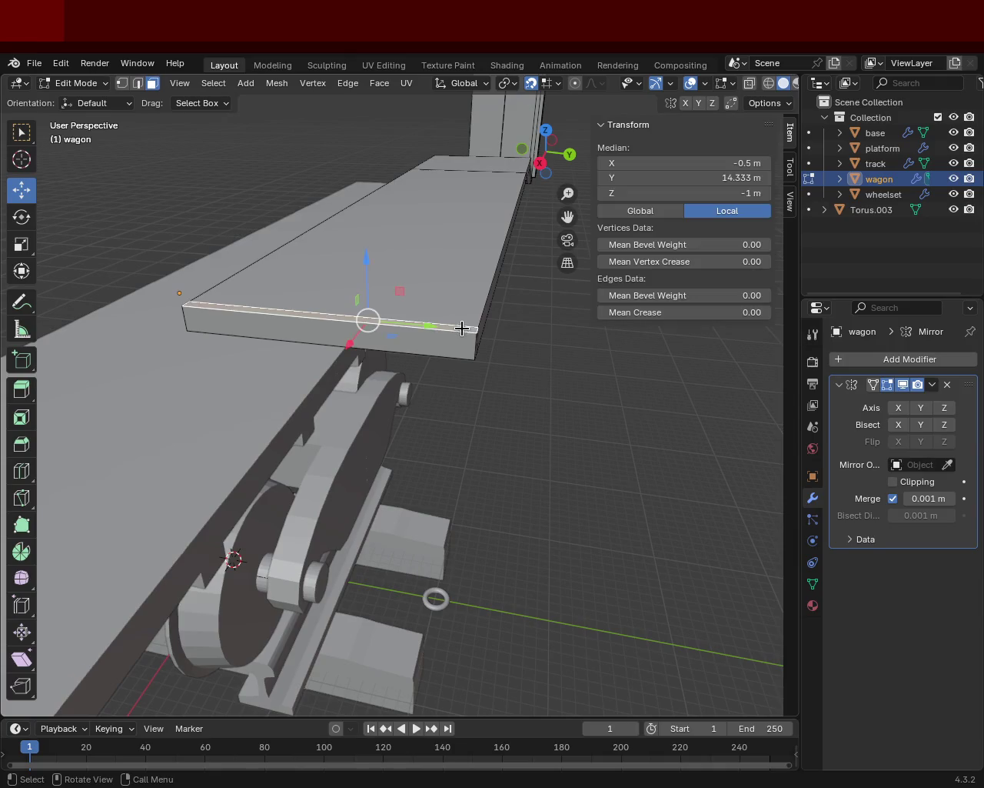
mouse_move(466, 327)
ctrl+middle_down()
mouse_move(532, 319)
mouse_move(371, 330)
mouse_move(464, 318)
mouse_move(455, 242)
ctrl+middle_up()
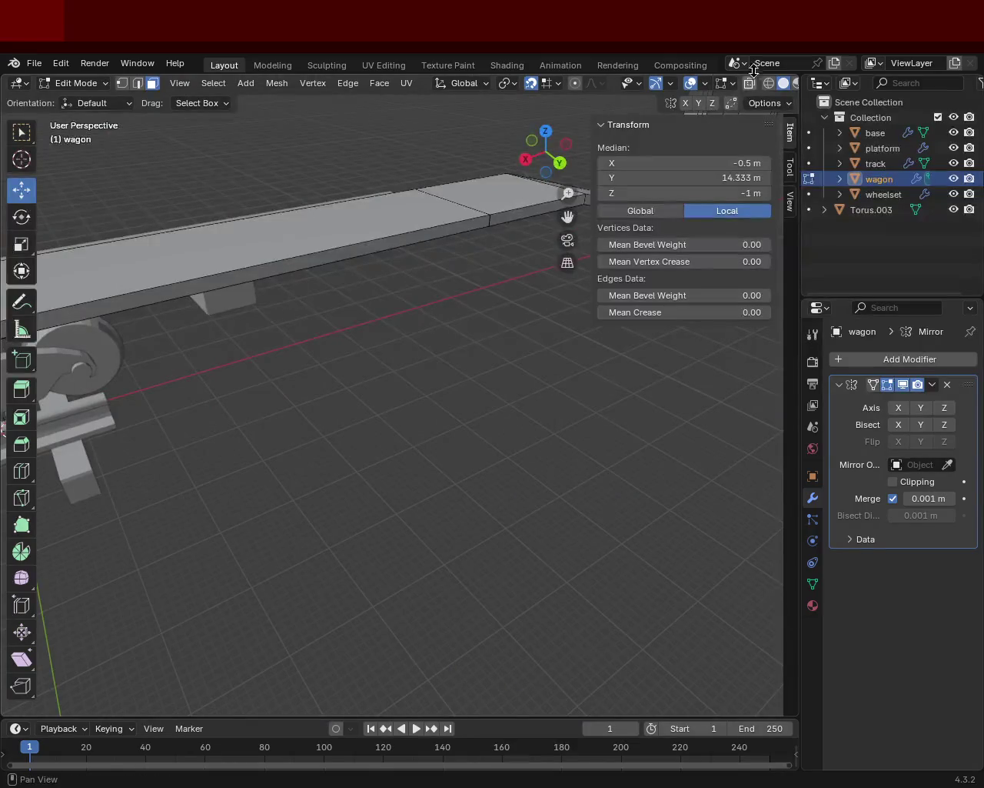
- Widen the outliner and properties panels and orbit to a low side view of the wagon
mouse_move(800, 107)
mouse_down()
mouse_move(886, 110)
mouse_move(877, 110)
mouse_up()
mouse_move(377, 369)
middle_down()
mouse_move(449, 378)
mouse_move(388, 308)
mouse_move(313, 366)
mouse_move(380, 418)
middle_up()
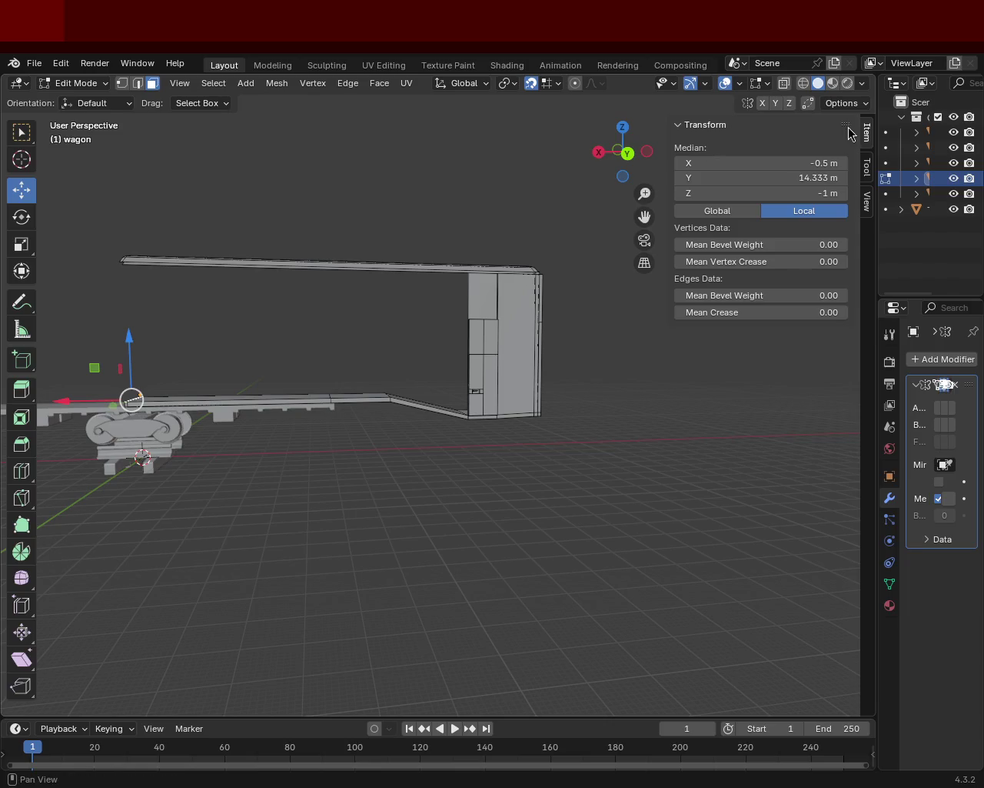
drag(877, 178, 773, 178)
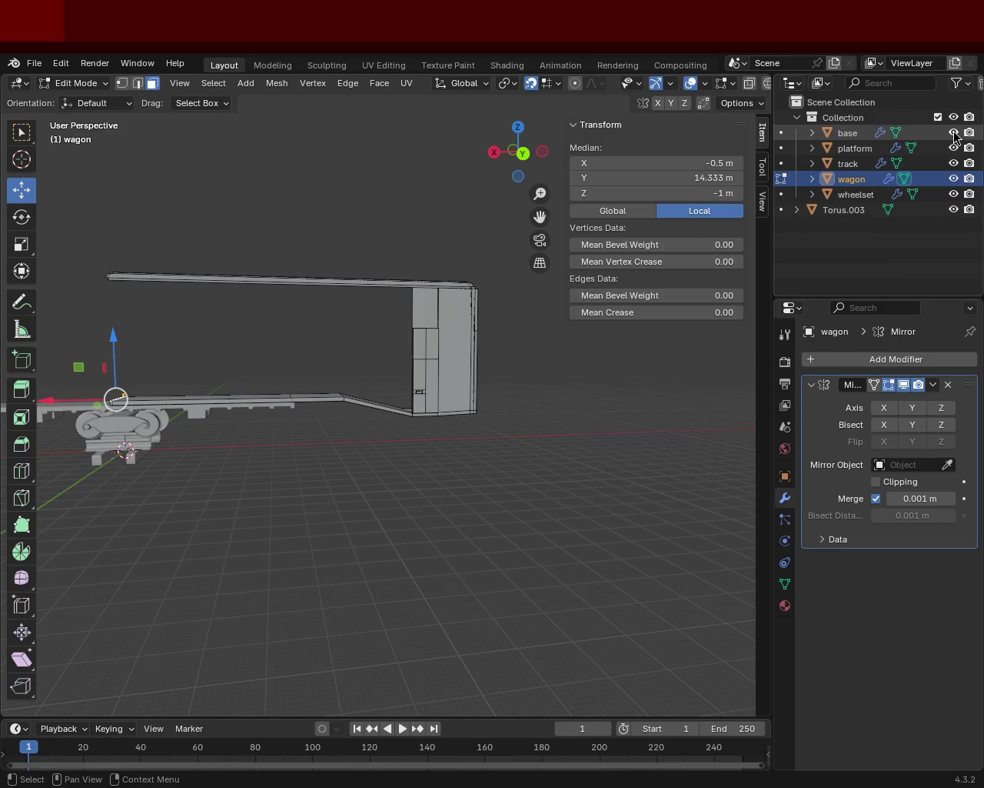
mouse_move(361, 347)
middle_down()
mouse_move(444, 424)
mouse_move(437, 371)
mouse_move(454, 373)
middle_up()
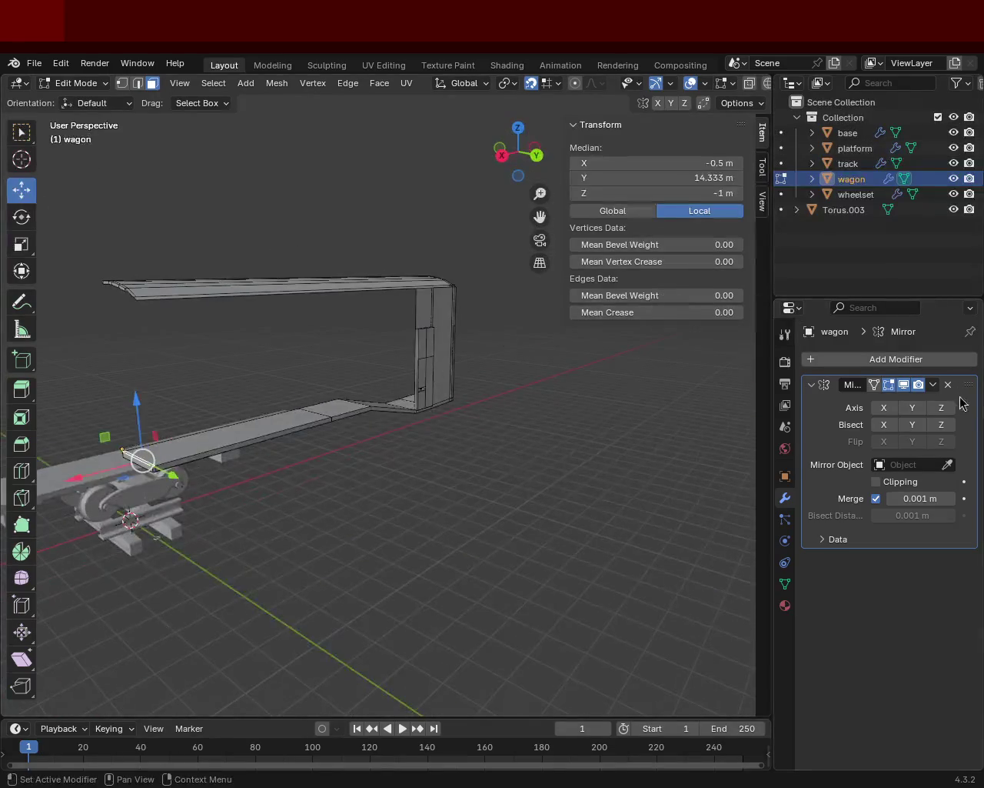
- Re-enable the Mirror modifier's Y and X axes and view the wagon from the other side
click(912, 407)
click(884, 408)
mouse_move(291, 428)
middle_down()
mouse_move(346, 433)
mouse_move(431, 400)
mouse_move(174, 374)
mouse_move(370, 377)
mouse_move(451, 362)
mouse_move(531, 424)
mouse_move(456, 376)
mouse_move(477, 439)
mouse_move(419, 434)
mouse_move(380, 408)
mouse_move(257, 418)
mouse_move(359, 448)
mouse_move(553, 429)
mouse_move(505, 433)
mouse_move(525, 345)
mouse_move(292, 461)
middle_up()
scroll(424, 429, up, 3)
scroll(424, 429, down, 2)
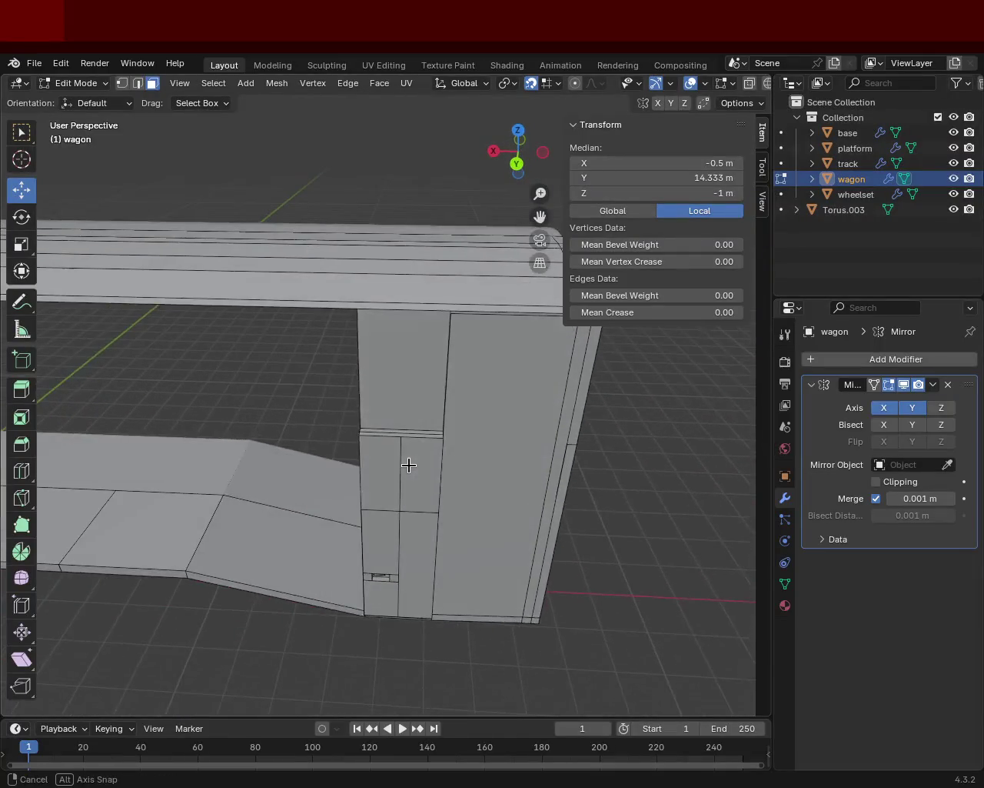
scroll(409, 463, down, 2)
scroll(367, 397, down, 3)
mouse_move(366, 398)
middle_down()
mouse_move(277, 423)
mouse_move(459, 397)
mouse_move(500, 337)
mouse_move(545, 359)
mouse_move(541, 348)
mouse_move(547, 366)
mouse_move(512, 349)
mouse_move(506, 369)
mouse_move(461, 408)
mouse_move(423, 413)
mouse_move(398, 402)
mouse_move(385, 418)
mouse_move(411, 455)
mouse_move(400, 408)
mouse_move(318, 338)
middle_up()
scroll(391, 362, up, 2)
scroll(318, 339, down, 3)
mouse_move(384, 353)
middle_down()
mouse_move(420, 349)
mouse_move(382, 446)
mouse_move(288, 378)
mouse_move(211, 397)
mouse_move(453, 415)
mouse_move(392, 405)
mouse_move(323, 468)
mouse_move(318, 510)
mouse_move(244, 542)
mouse_move(340, 497)
mouse_move(395, 409)
mouse_move(385, 419)
mouse_move(378, 408)
mouse_move(374, 352)
mouse_move(382, 379)
middle_up()
scroll(413, 356, down, 2)
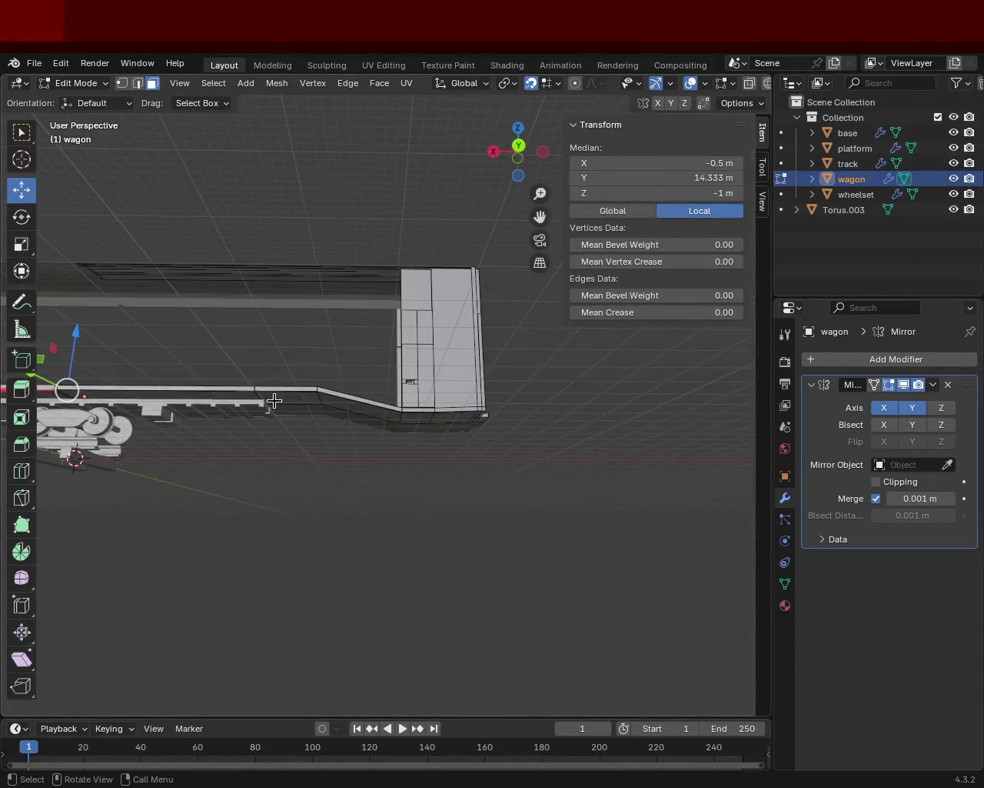
mouse_move(453, 431)
middle_down()
mouse_move(439, 459)
mouse_move(391, 438)
mouse_move(398, 447)
mouse_move(412, 461)
mouse_move(433, 405)
middle_up()
middle_drag(266, 413, 358, 467)
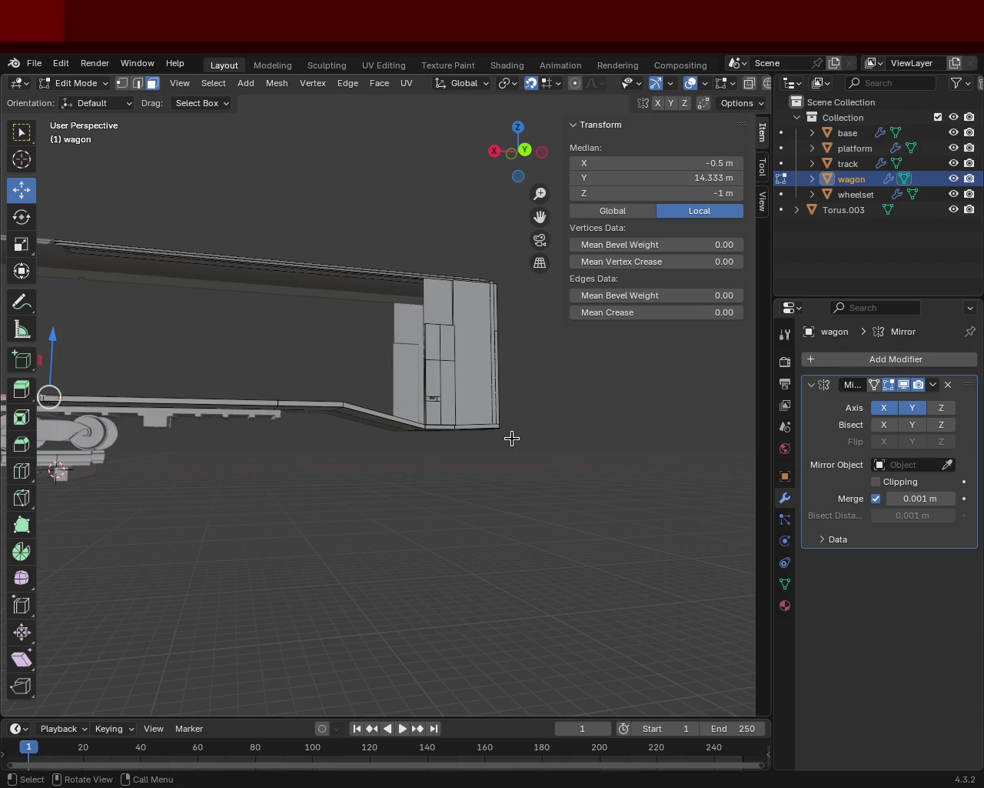
mouse_move(469, 449)
middle_down()
mouse_move(266, 473)
mouse_move(439, 441)
mouse_move(431, 451)
mouse_move(316, 457)
mouse_move(343, 459)
mouse_move(367, 435)
middle_up()
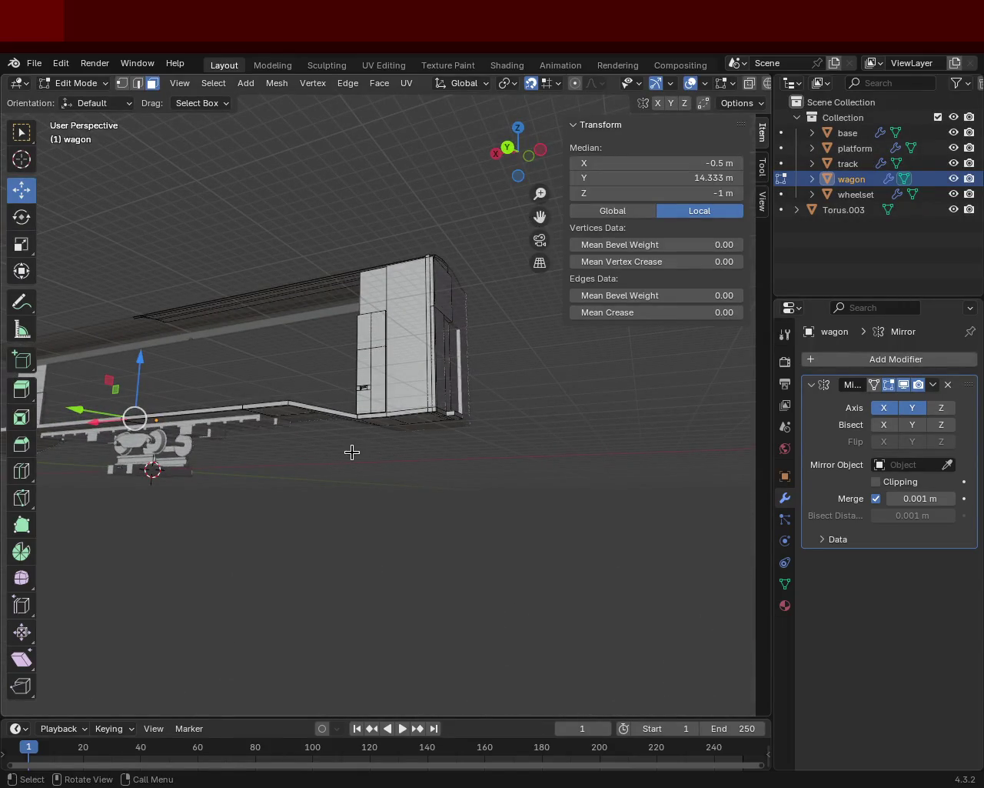
mouse_move(313, 441)
middle_down()
mouse_move(374, 436)
mouse_move(358, 441)
middle_up()
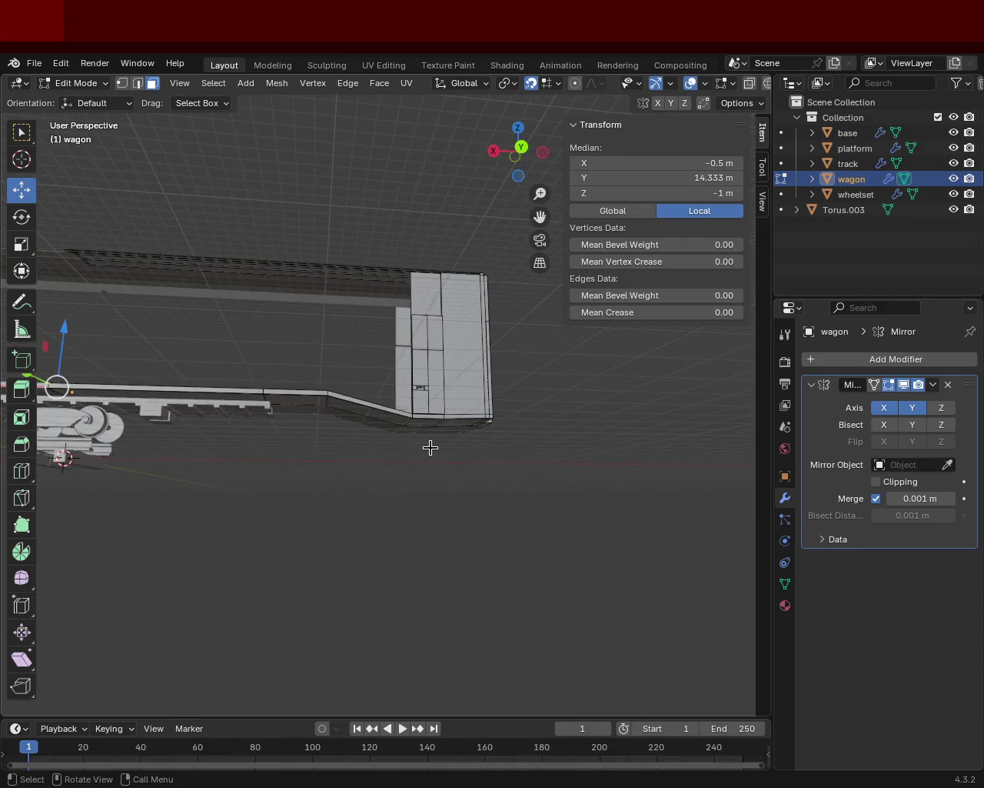
mouse_move(449, 447)
middle_down()
mouse_move(455, 477)
mouse_move(456, 450)
mouse_move(413, 450)
middle_up()
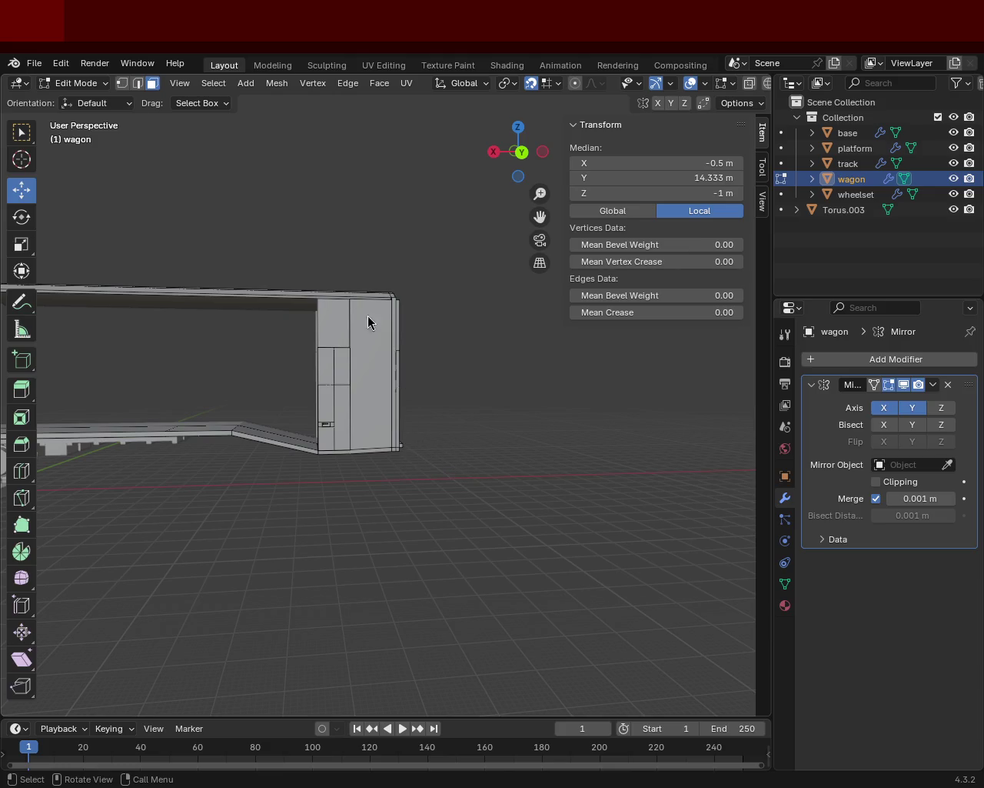
mouse_move(313, 266)
middle_down()
mouse_move(251, 378)
mouse_move(343, 496)
middle_up()
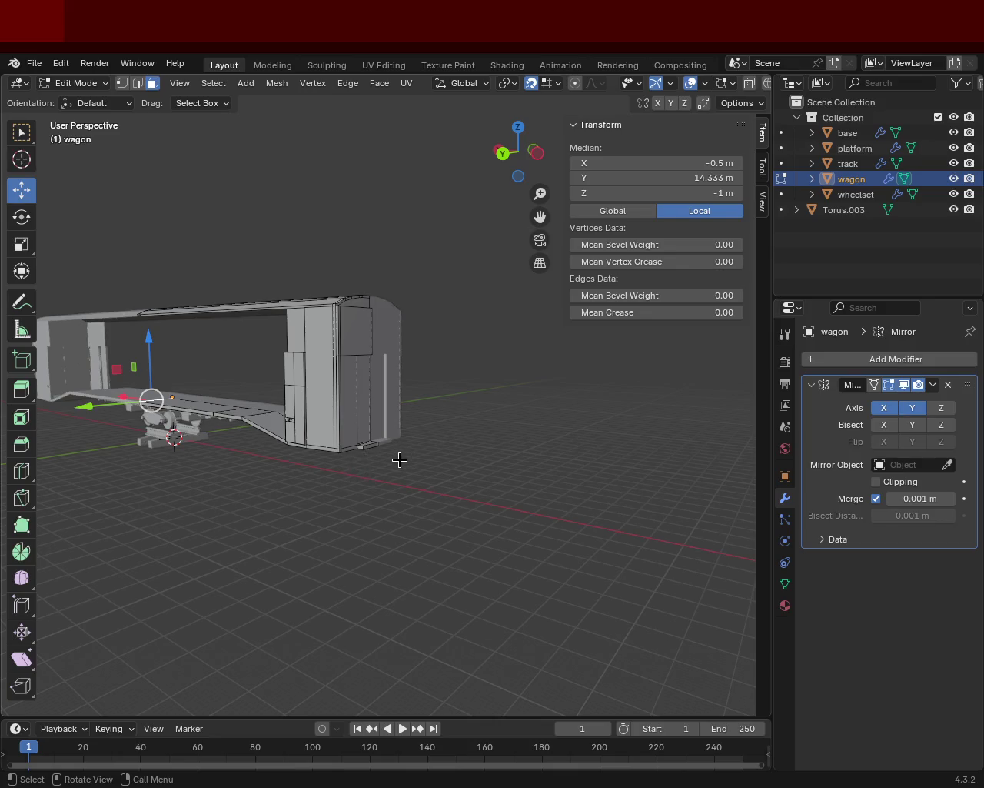
mouse_move(388, 461)
middle_down()
mouse_move(459, 442)
mouse_move(310, 479)
mouse_move(312, 468)
mouse_move(374, 445)
middle_up()
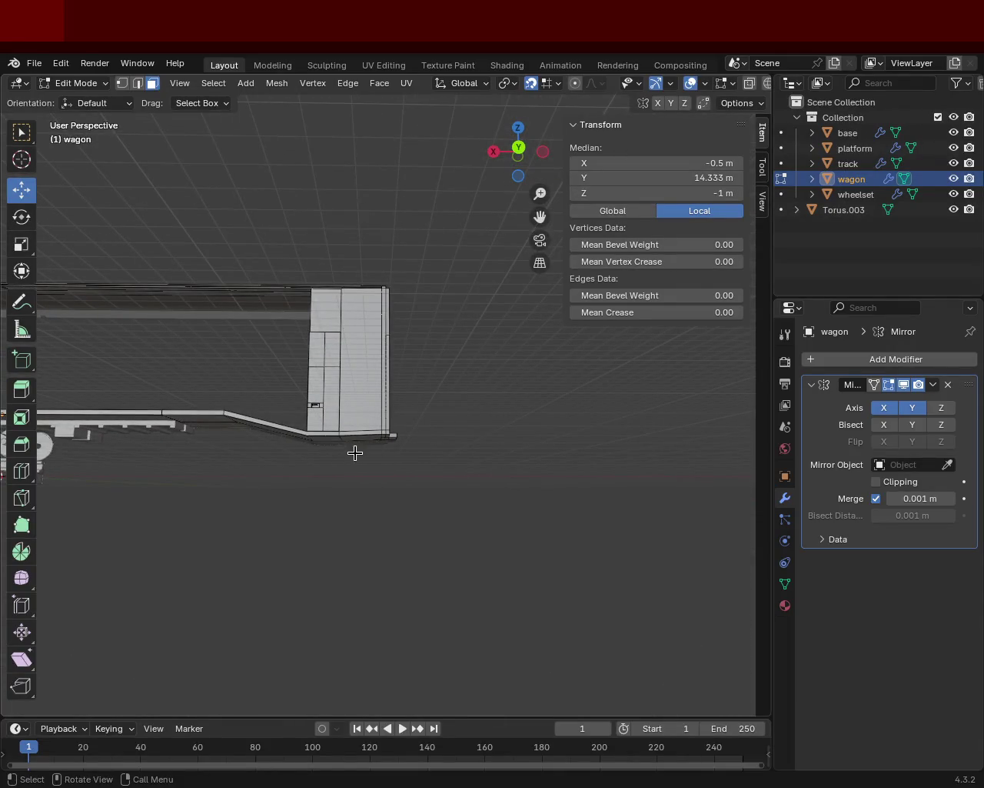
middle_drag(408, 449, 376, 499)
mouse_move(307, 464)
middle_down()
mouse_move(358, 448)
mouse_move(318, 444)
mouse_move(351, 448)
mouse_move(321, 456)
mouse_move(344, 427)
mouse_move(318, 446)
mouse_move(362, 446)
mouse_move(325, 428)
mouse_move(158, 433)
mouse_move(154, 417)
mouse_move(165, 412)
mouse_move(197, 433)
mouse_move(264, 433)
mouse_move(184, 474)
mouse_move(162, 435)
mouse_move(123, 431)
mouse_move(264, 459)
mouse_move(339, 508)
middle_up()
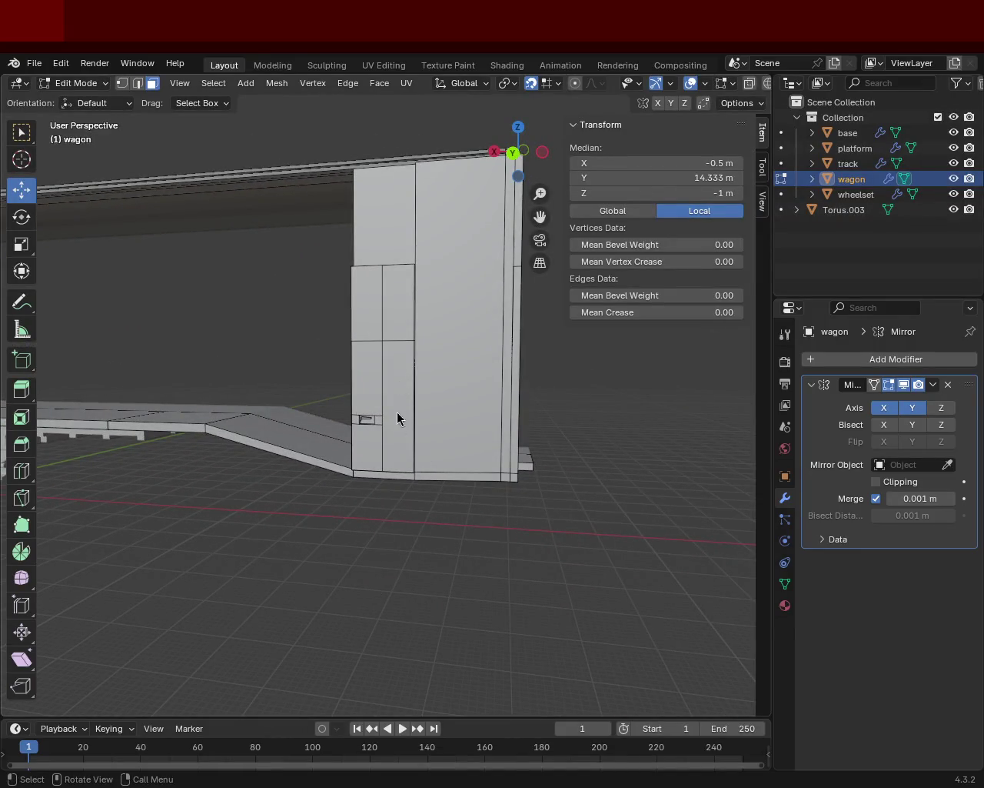
mouse_move(338, 325)
ctrl+middle_down()
mouse_move(410, 448)
mouse_move(288, 468)
mouse_move(261, 400)
mouse_move(384, 416)
mouse_move(496, 405)
mouse_move(514, 444)
ctrl+middle_up()
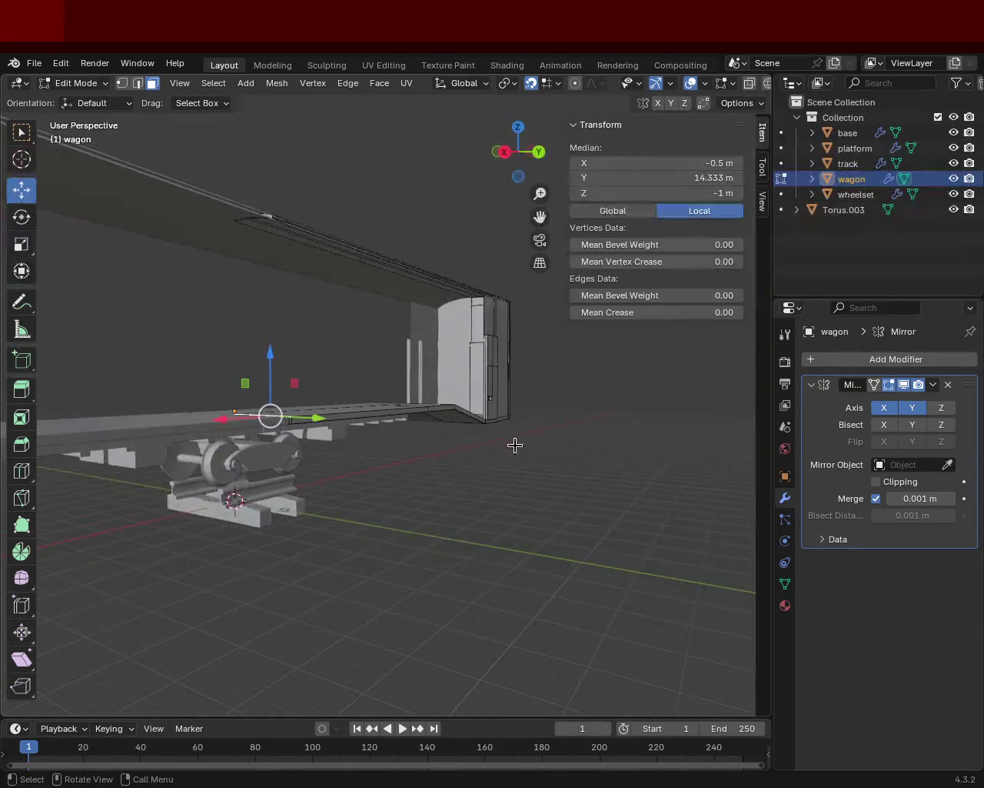
mouse_move(403, 439)
middle_down()
mouse_move(329, 472)
mouse_move(397, 415)
mouse_move(290, 403)
mouse_move(306, 451)
mouse_move(375, 449)
mouse_move(261, 443)
mouse_move(249, 454)
mouse_move(226, 385)
mouse_move(287, 389)
mouse_move(362, 447)
middle_up()
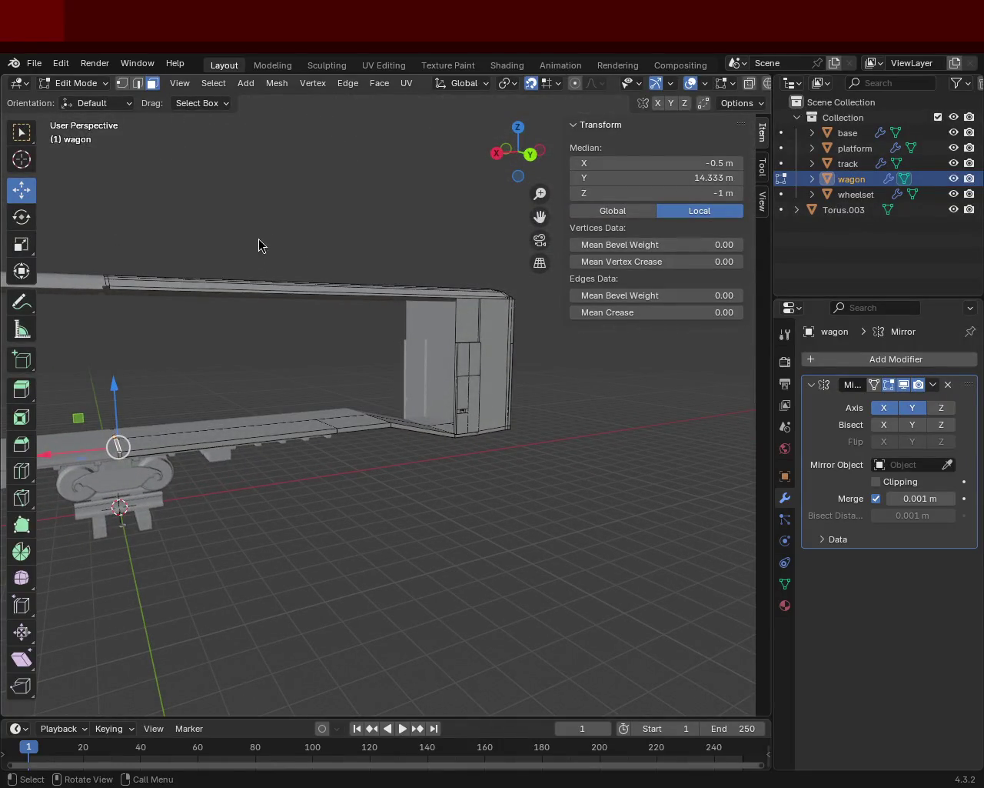
mouse_move(282, 415)
middle_down()
mouse_move(400, 387)
mouse_move(455, 301)
mouse_move(423, 313)
mouse_move(384, 386)
mouse_move(398, 350)
mouse_move(323, 399)
mouse_move(327, 383)
mouse_move(325, 391)
mouse_move(428, 413)
mouse_move(460, 443)
middle_up()
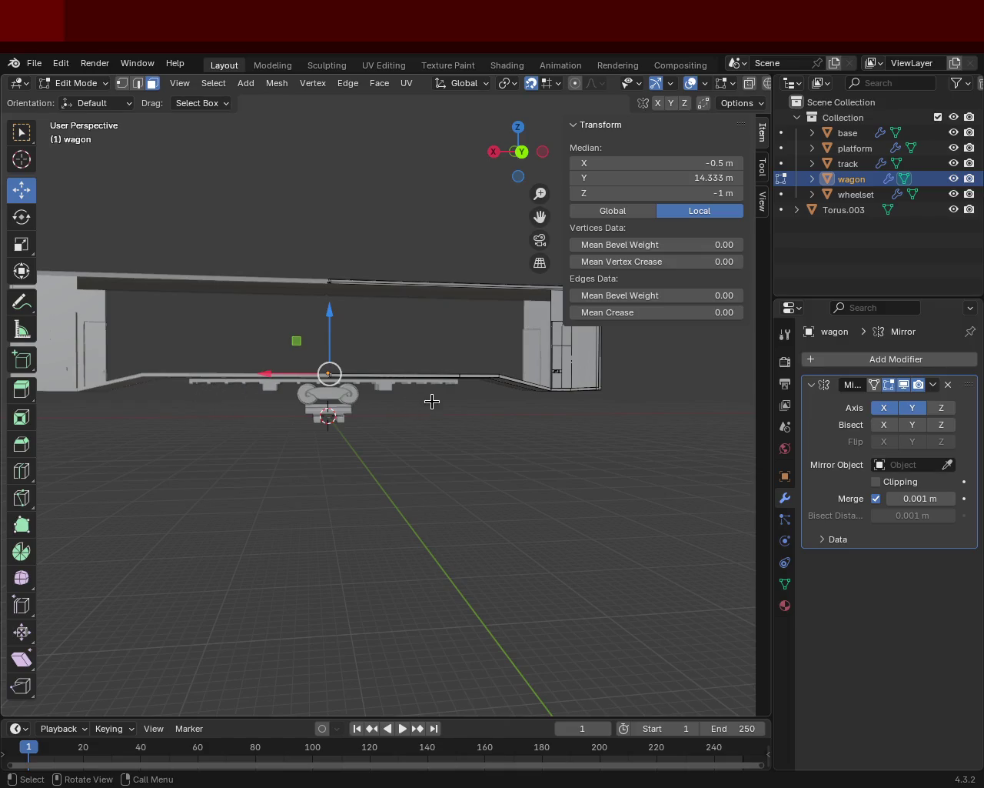
mouse_move(442, 403)
middle_down()
mouse_move(455, 424)
mouse_move(437, 406)
mouse_move(477, 394)
middle_up()
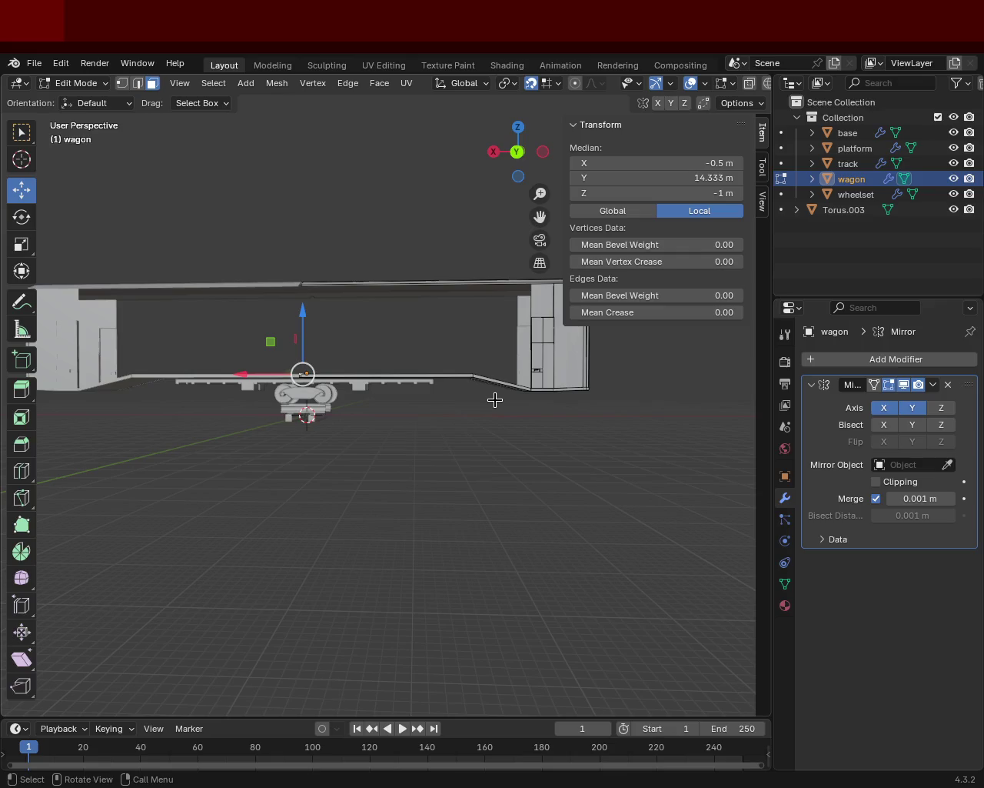
middle_drag(509, 398, 983, 138)
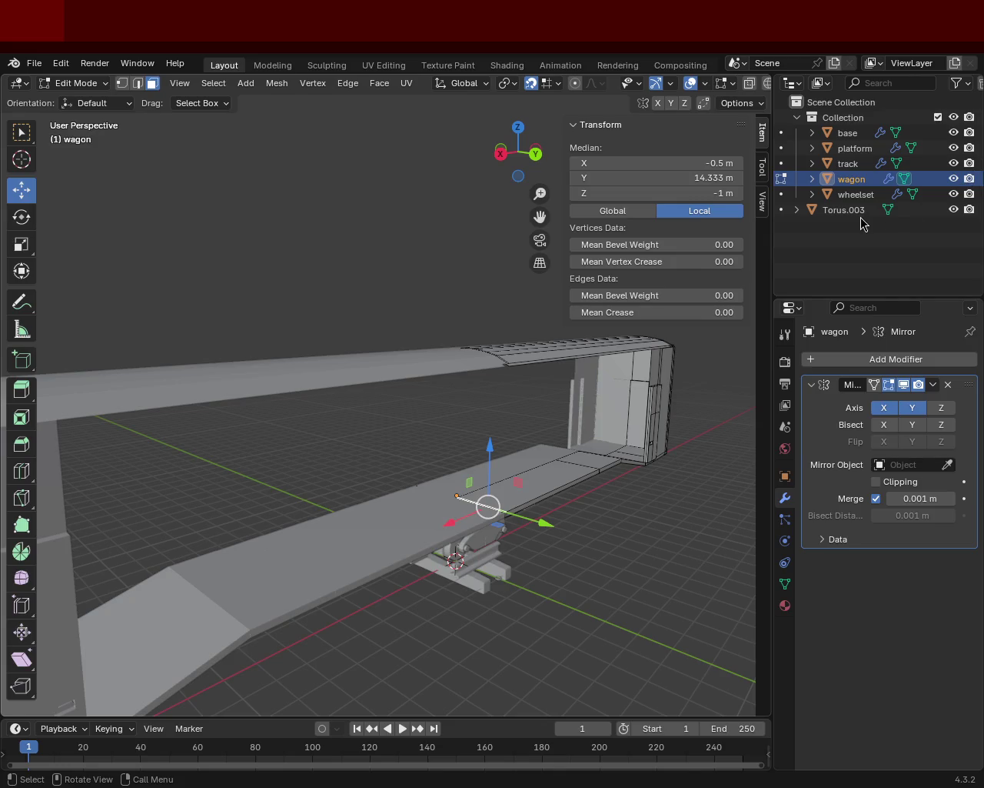
mouse_move(427, 349)
middle_down()
mouse_move(306, 345)
mouse_move(323, 398)
mouse_move(503, 387)
mouse_move(516, 359)
mouse_move(530, 407)
mouse_move(487, 400)
mouse_move(483, 387)
mouse_move(499, 380)
mouse_move(418, 410)
mouse_move(515, 439)
mouse_move(347, 420)
mouse_move(514, 488)
mouse_move(468, 416)
mouse_move(399, 399)
mouse_move(435, 407)
middle_up()
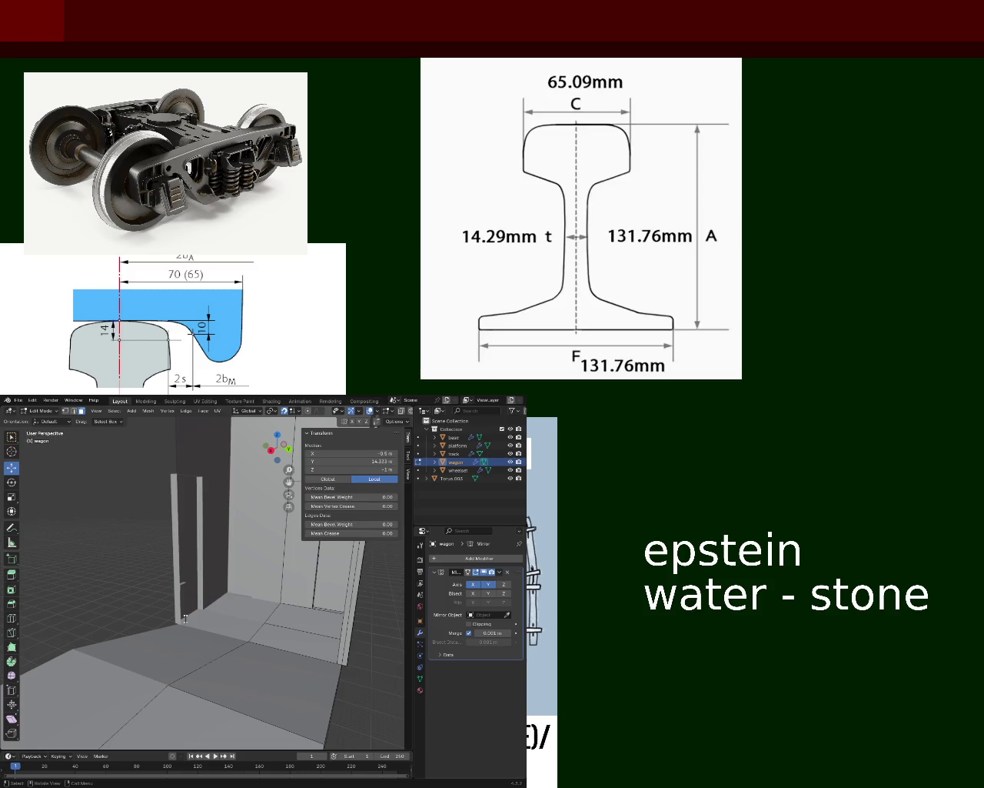
- Type 'Lourdes- Rock - Moses - hitting' beneath the 'water - stone' slide notes
text(Lourd)
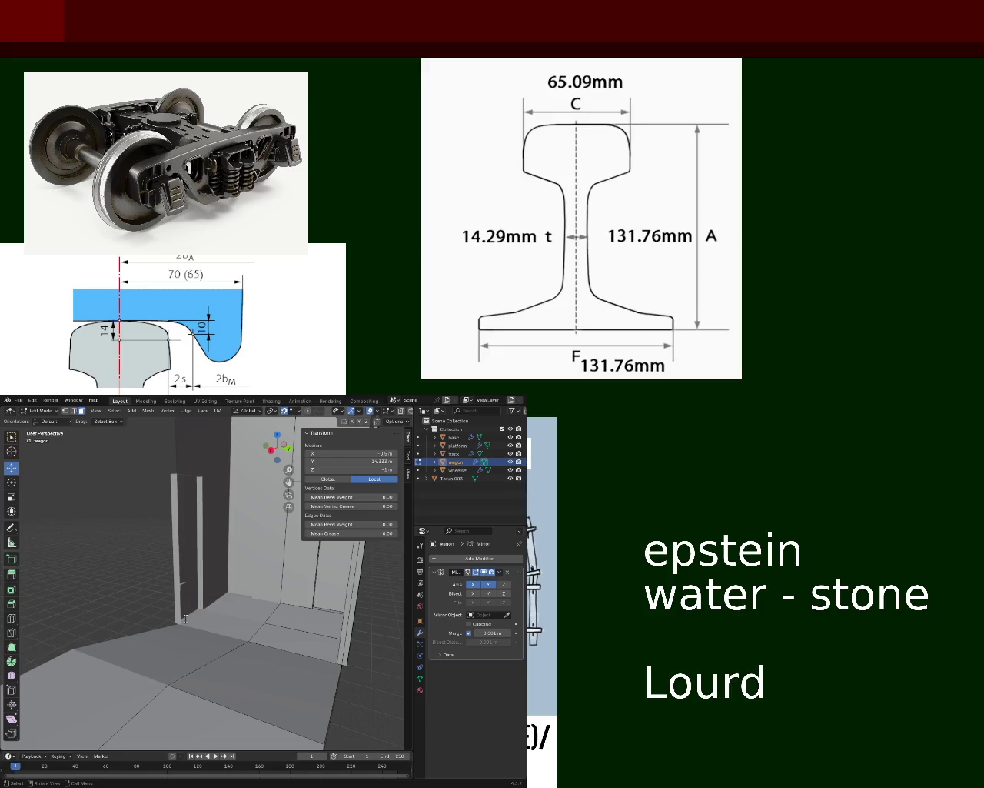
text(ers-)
key(BackSpace)
key(BackSpace)
key(BackSpace)
text(s- Rock)
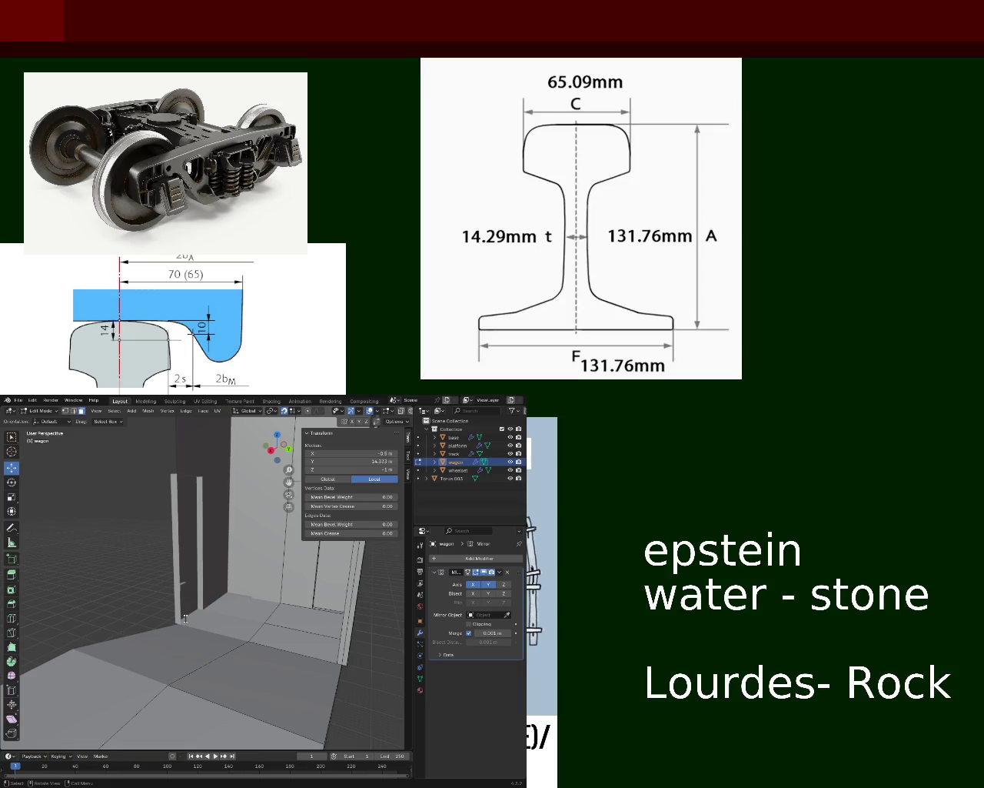
text( -)
text( Moses - hitti)
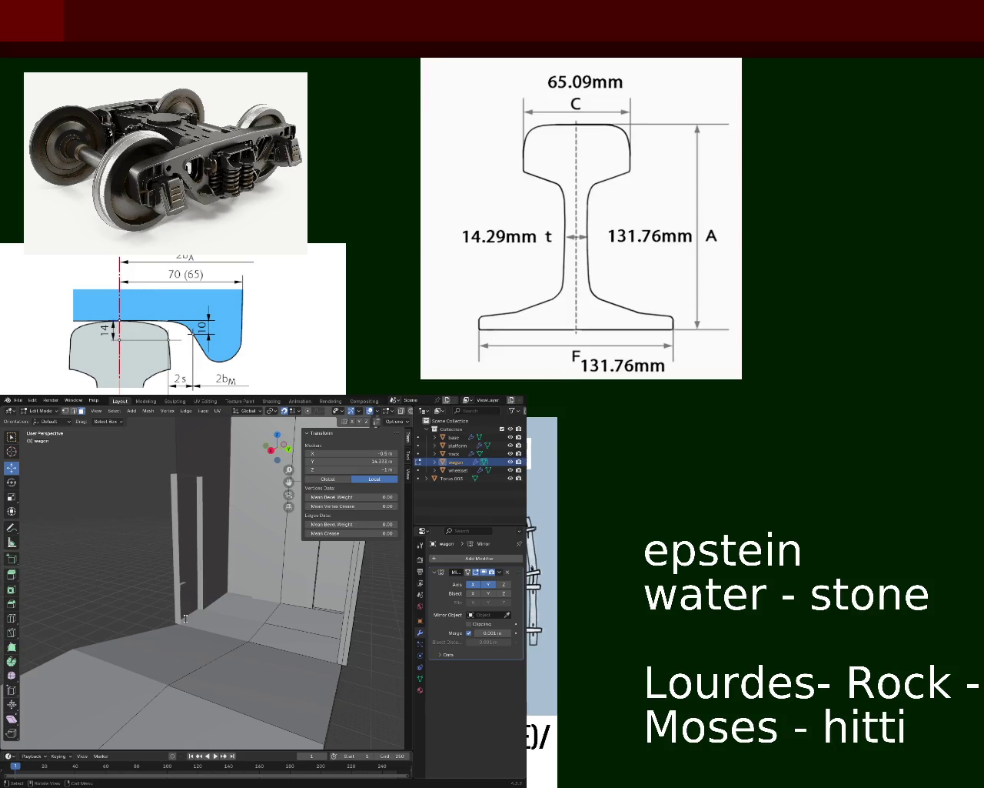
text(ng t)
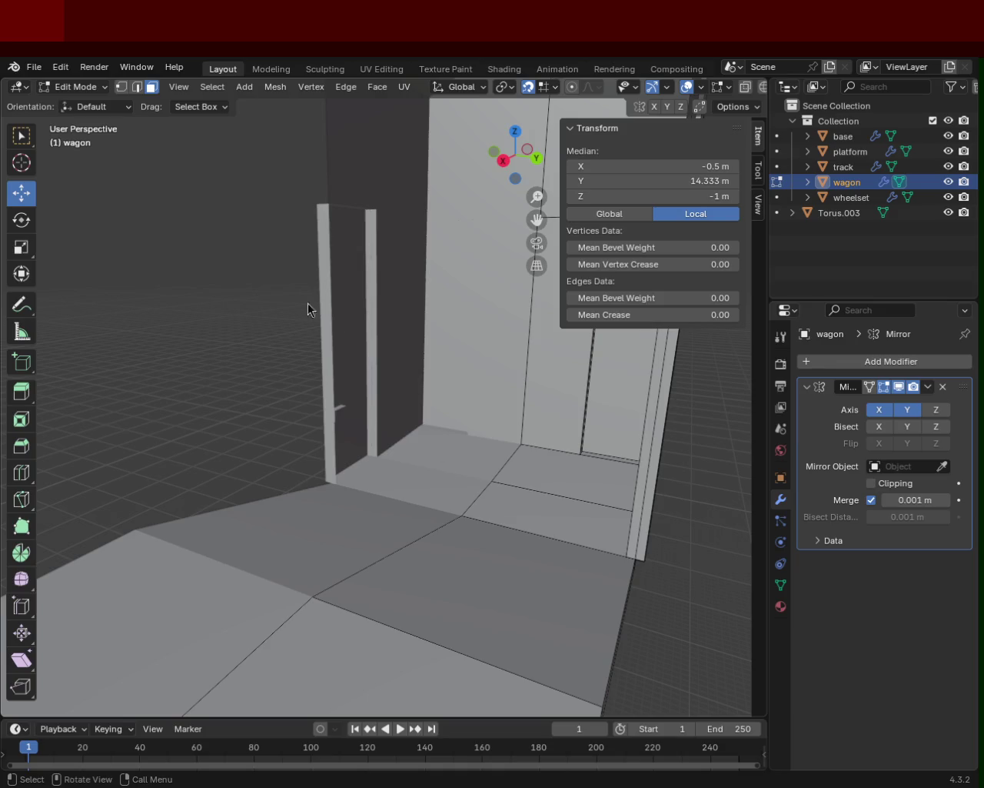
mouse_move(438, 363)
middle_down()
mouse_move(400, 405)
mouse_move(438, 441)
mouse_move(523, 423)
mouse_move(391, 413)
mouse_move(459, 424)
mouse_move(398, 398)
mouse_move(336, 394)
mouse_move(333, 466)
mouse_move(187, 419)
mouse_move(534, 382)
mouse_move(351, 404)
mouse_move(450, 384)
mouse_move(446, 434)
middle_up()
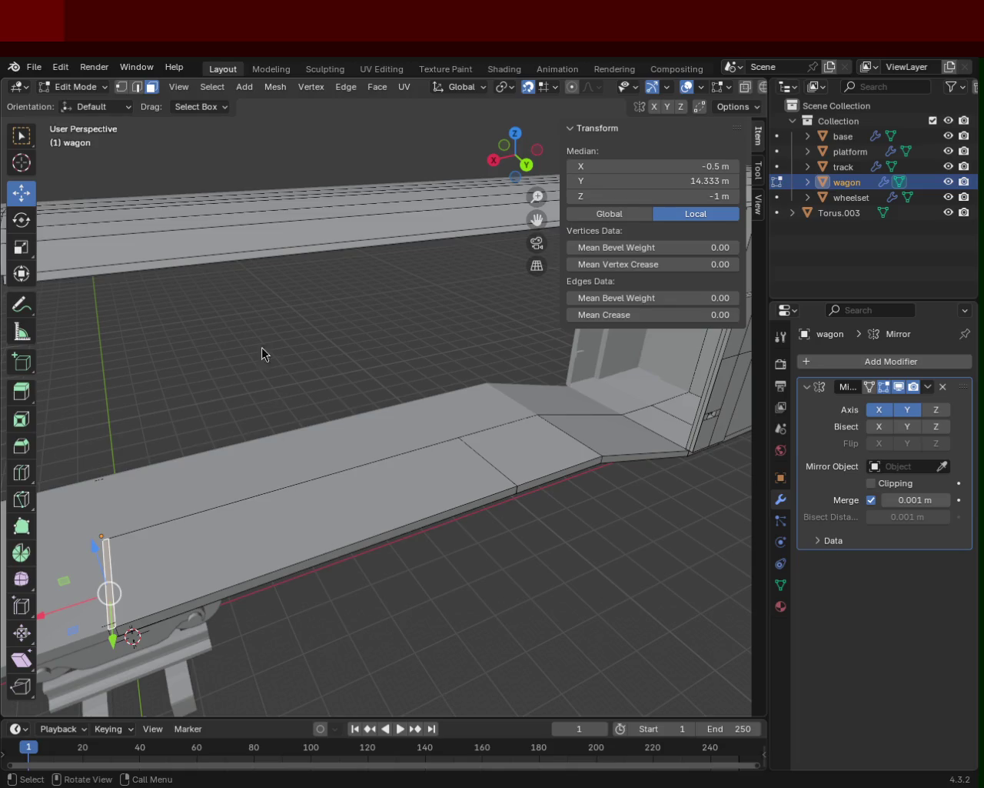
mouse_move(474, 479)
middle_down()
mouse_move(228, 449)
mouse_move(402, 418)
mouse_move(319, 469)
mouse_move(358, 507)
mouse_move(531, 545)
mouse_move(449, 458)
mouse_move(380, 518)
mouse_move(387, 387)
mouse_move(333, 373)
middle_up()
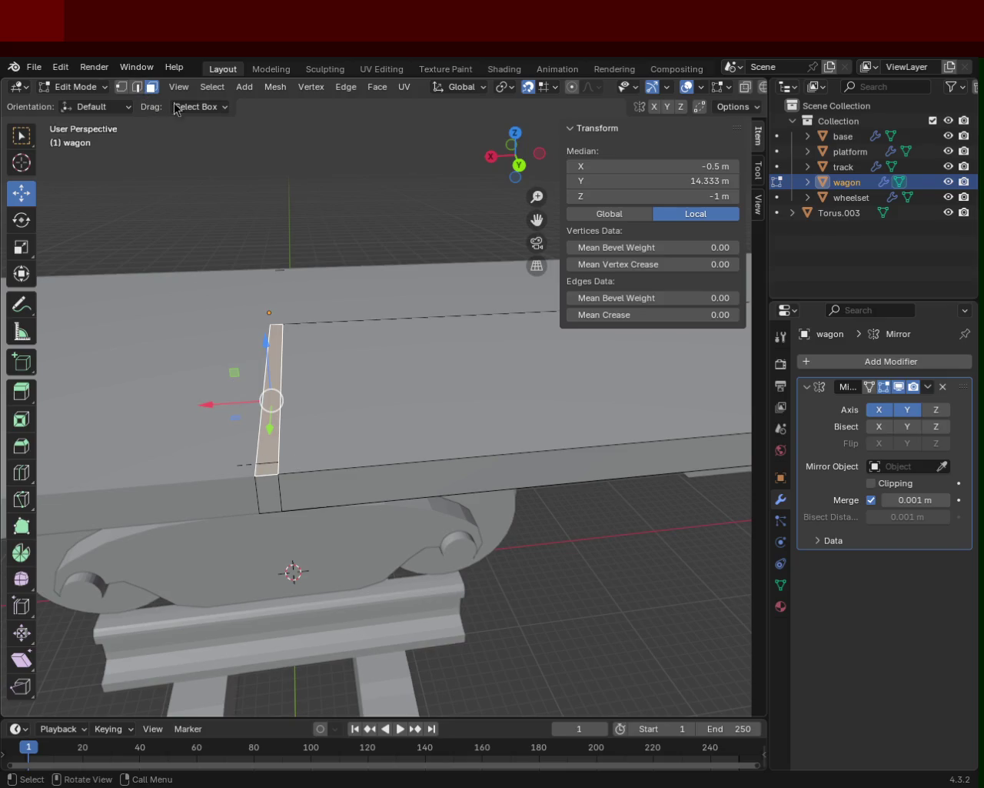
- Turn off the Mirror modifier's X and Y axes and switch to edge select
click(884, 409)
click(908, 409)
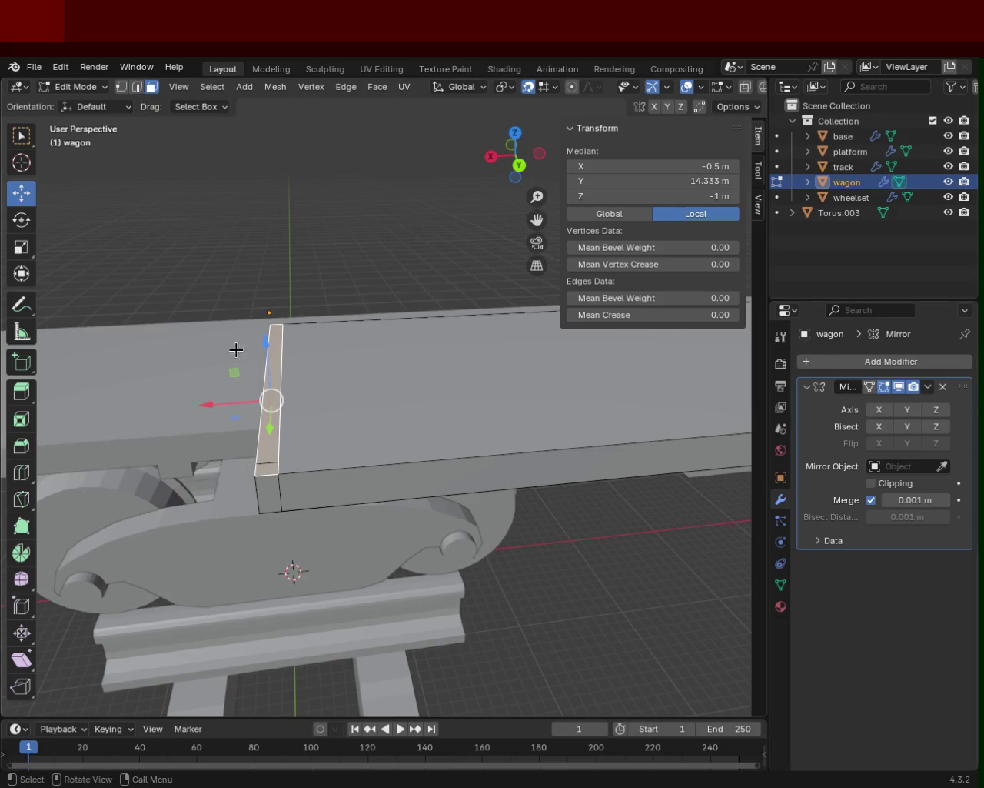
click(137, 86)
- Dissolve the vertical edge at the wagon's end, delete the leftover edge, and inspect the underside
click(264, 460)
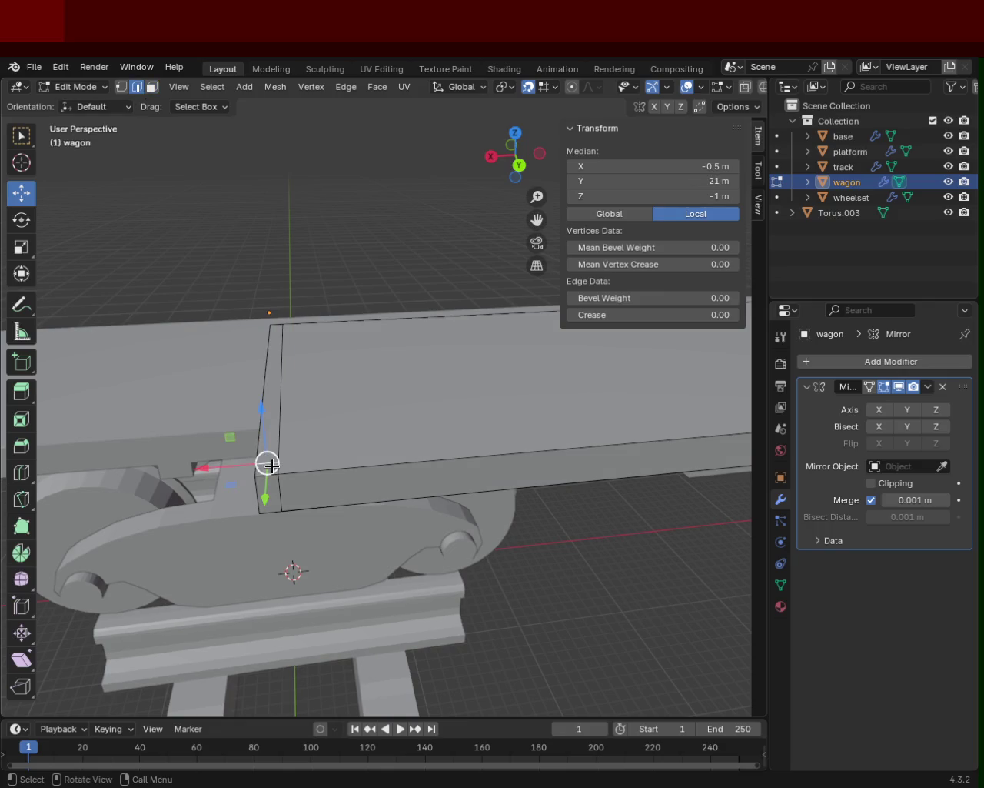
key(x)
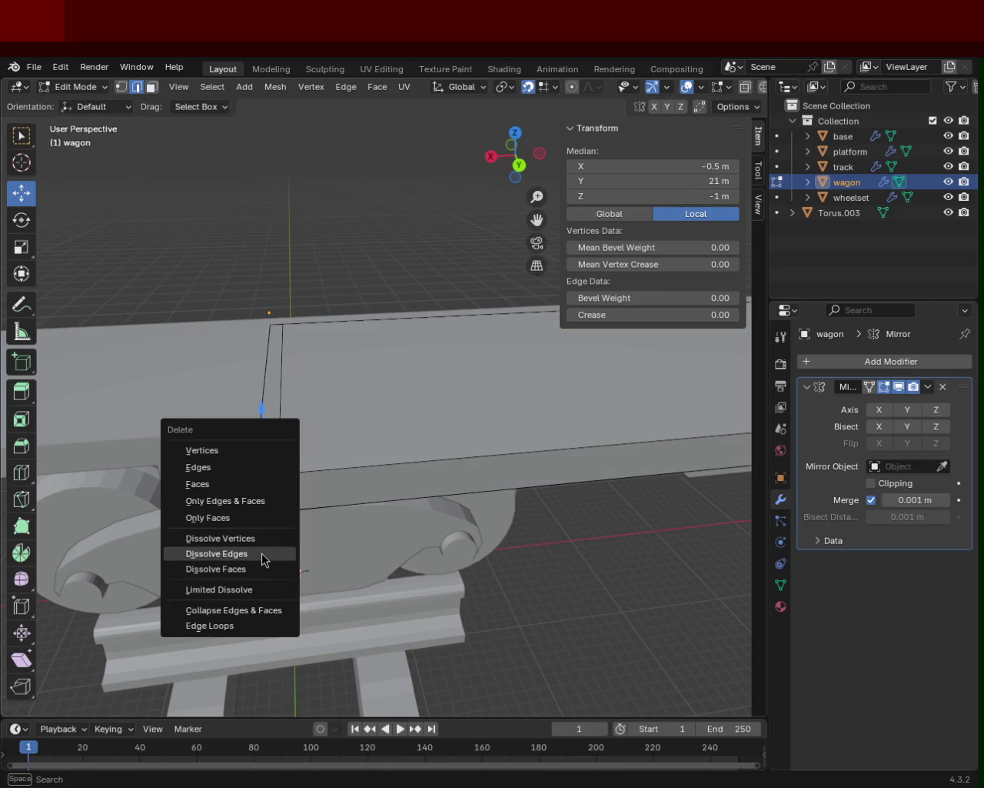
click(261, 553)
key(x)
click(230, 412)
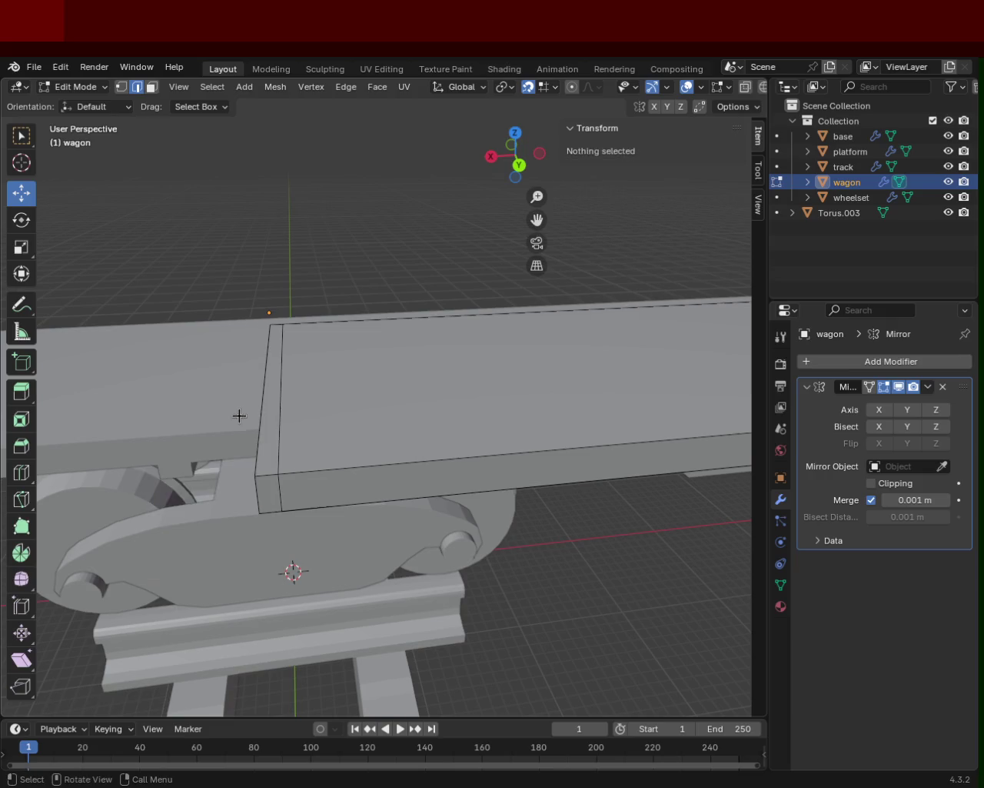
mouse_move(319, 378)
middle_down()
mouse_move(473, 351)
mouse_move(439, 517)
middle_up()
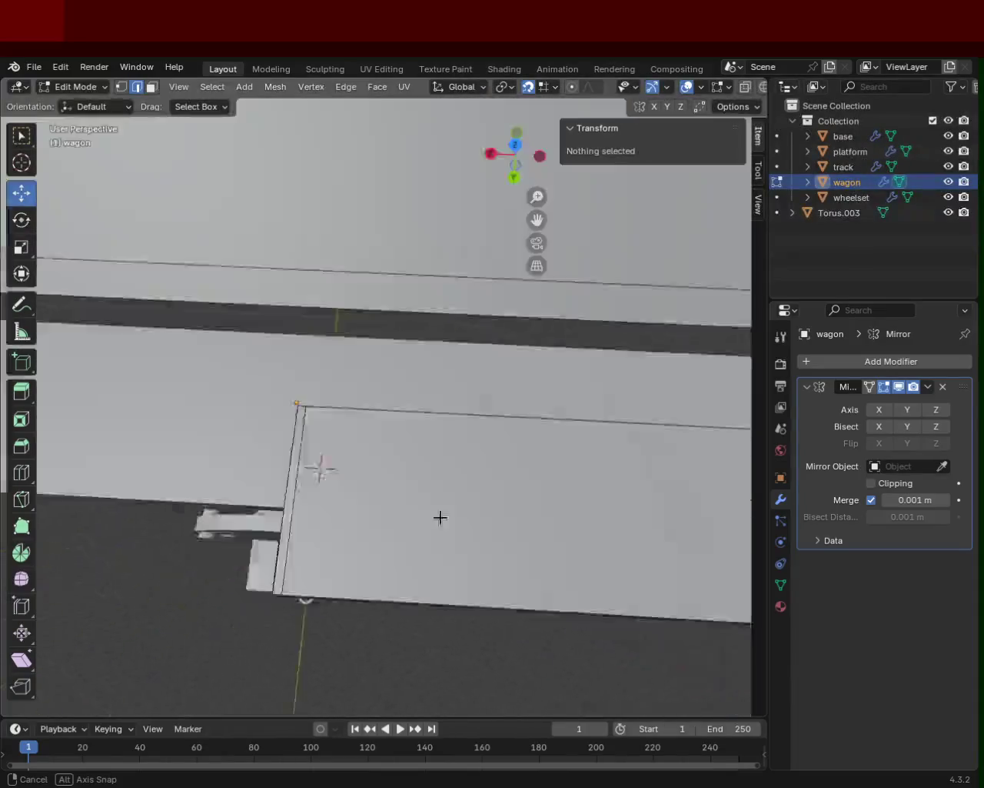
mouse_move(440, 518)
middle_down()
mouse_move(337, 292)
mouse_move(272, 295)
mouse_move(262, 277)
mouse_move(297, 359)
mouse_move(200, 280)
mouse_move(99, 531)
mouse_move(207, 385)
mouse_move(310, 402)
mouse_move(479, 376)
middle_up()
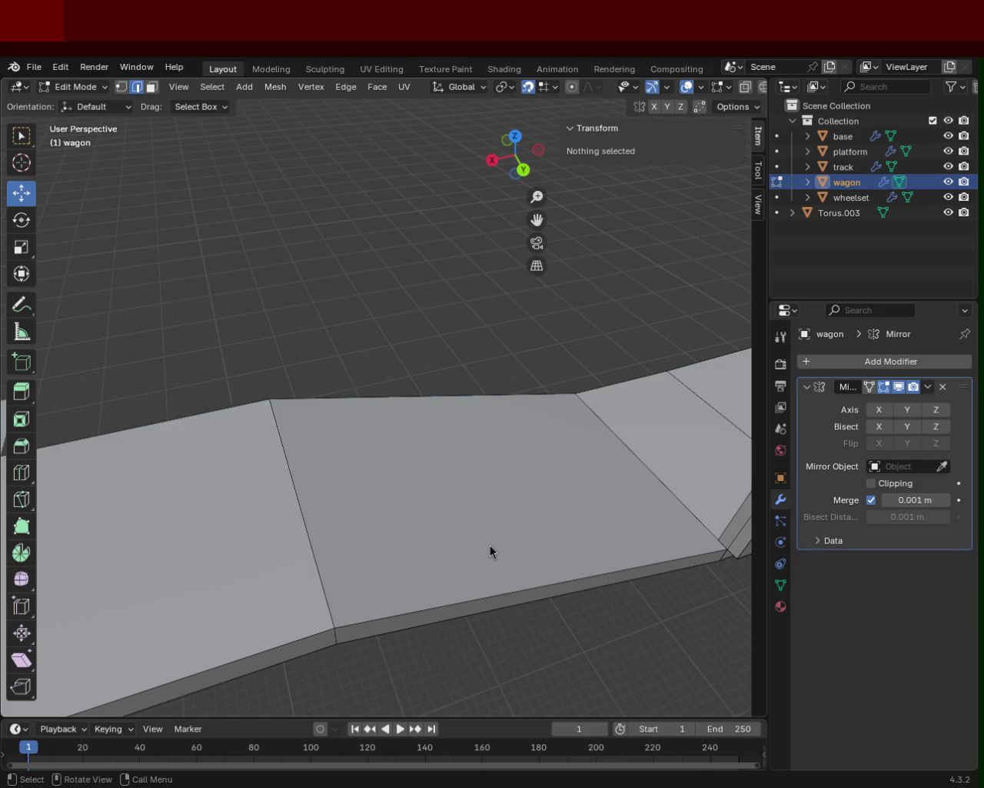
mouse_move(359, 331)
middle_down()
mouse_move(235, 418)
mouse_move(516, 420)
middle_up()
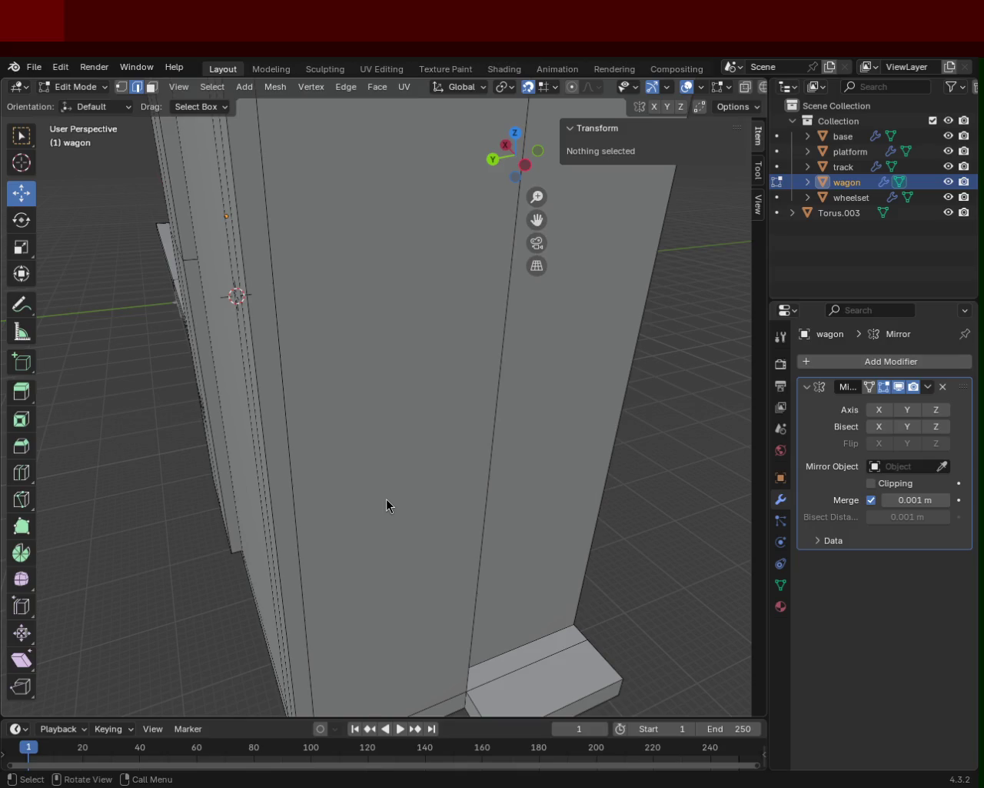
mouse_move(303, 281)
middle_down()
mouse_move(147, 254)
mouse_move(310, 292)
mouse_move(327, 320)
mouse_move(393, 292)
mouse_move(518, 318)
mouse_move(466, 367)
mouse_move(397, 378)
mouse_move(330, 347)
mouse_move(521, 336)
mouse_move(246, 315)
mouse_move(341, 342)
mouse_move(105, 406)
mouse_move(374, 385)
mouse_move(277, 346)
mouse_move(469, 385)
mouse_move(451, 323)
mouse_move(492, 334)
mouse_move(484, 318)
mouse_move(316, 257)
mouse_move(274, 321)
mouse_move(255, 303)
mouse_move(314, 307)
middle_up()
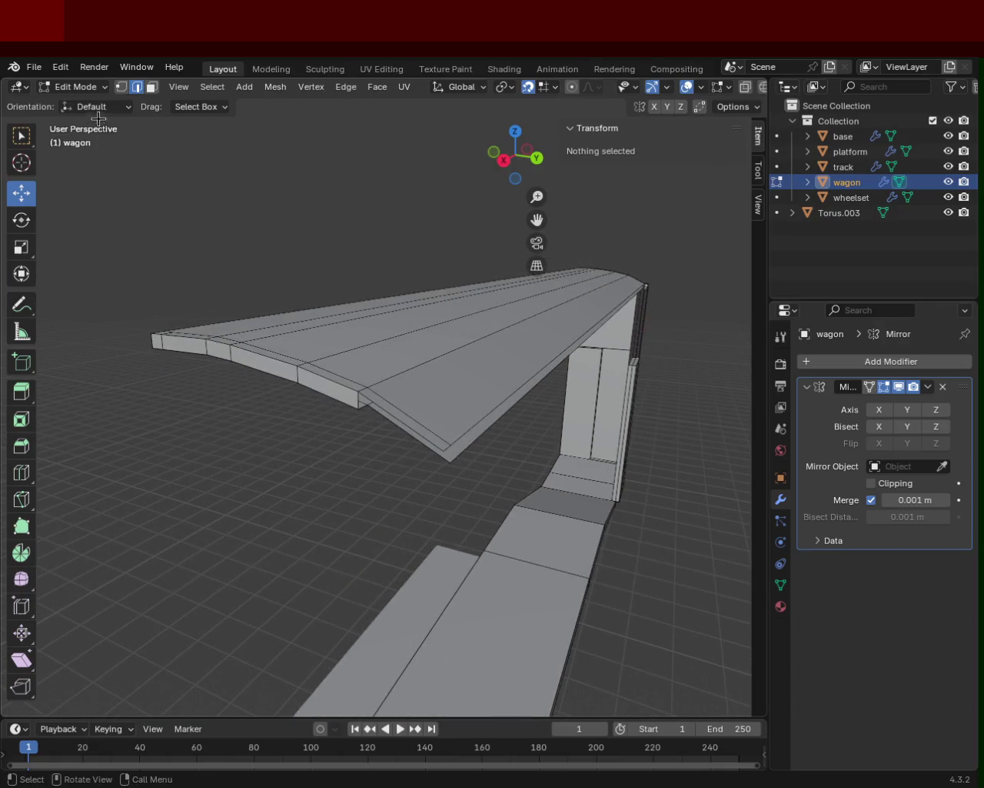
- Extend a vertex from the wagon roof's end, constrained along the X axis
click(121, 86)
click(359, 402)
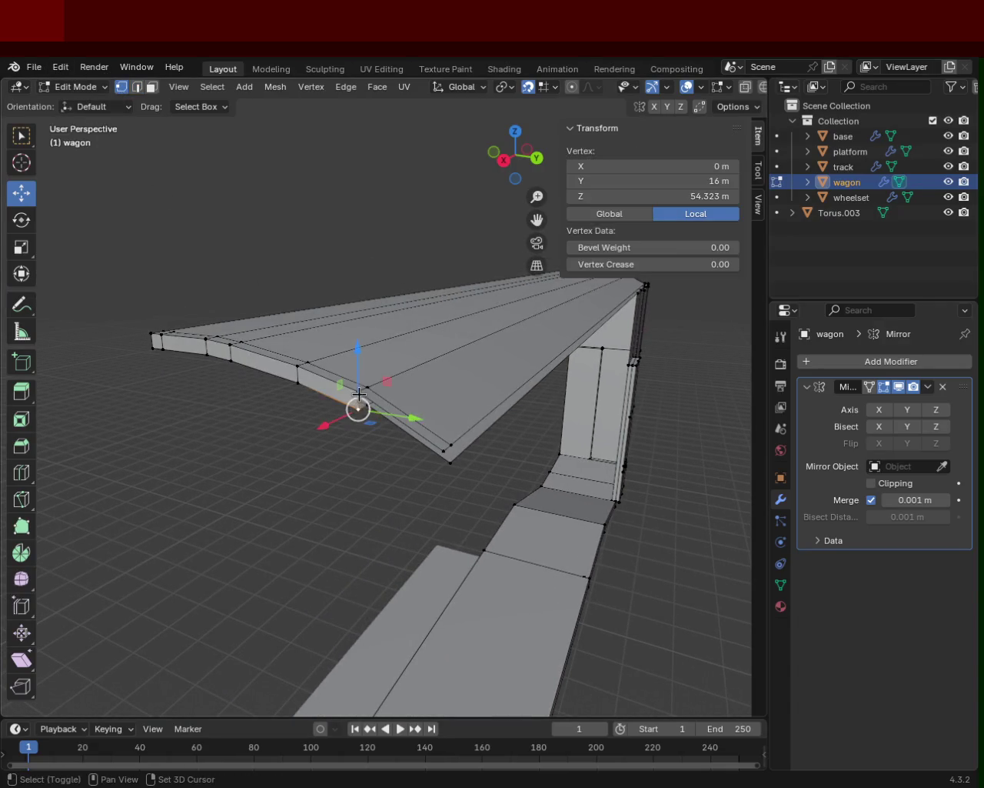
shift+click(368, 387)
mouse_move(458, 480)
middle_down()
mouse_move(405, 279)
mouse_move(402, 341)
mouse_move(365, 163)
mouse_move(369, 413)
mouse_move(318, 308)
mouse_move(405, 362)
mouse_move(410, 323)
mouse_move(404, 356)
mouse_move(331, 336)
middle_up()
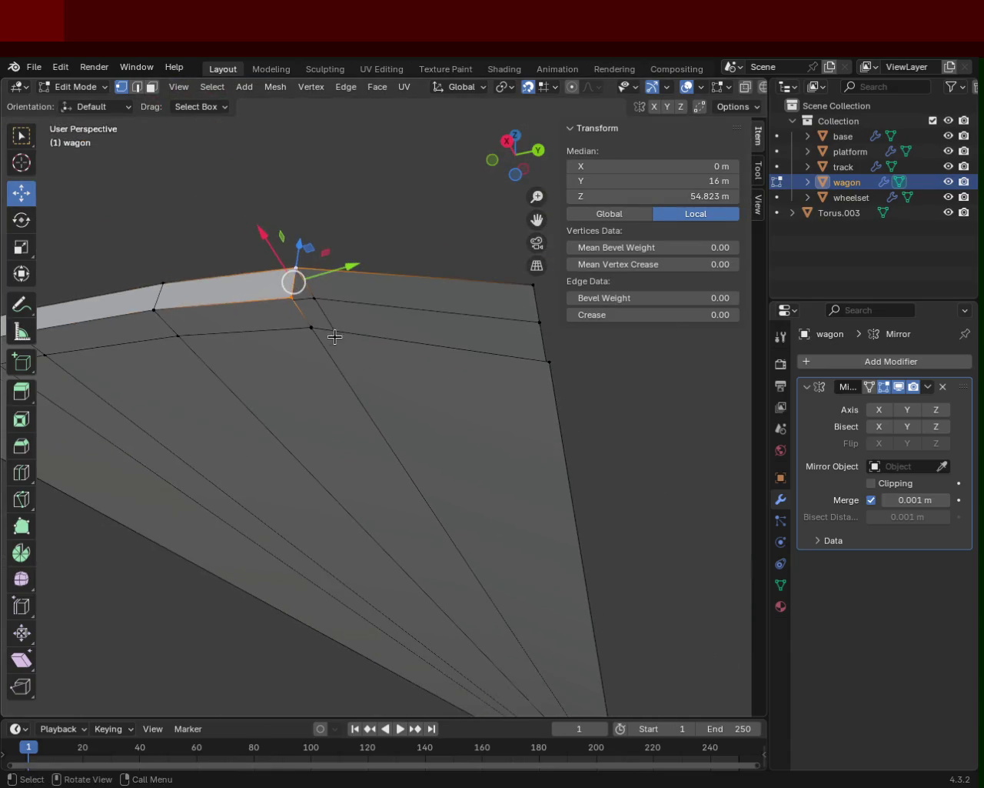
click(303, 322)
click(546, 365)
mouse_move(450, 352)
middle_down()
mouse_move(205, 369)
mouse_move(491, 351)
mouse_move(428, 348)
middle_up()
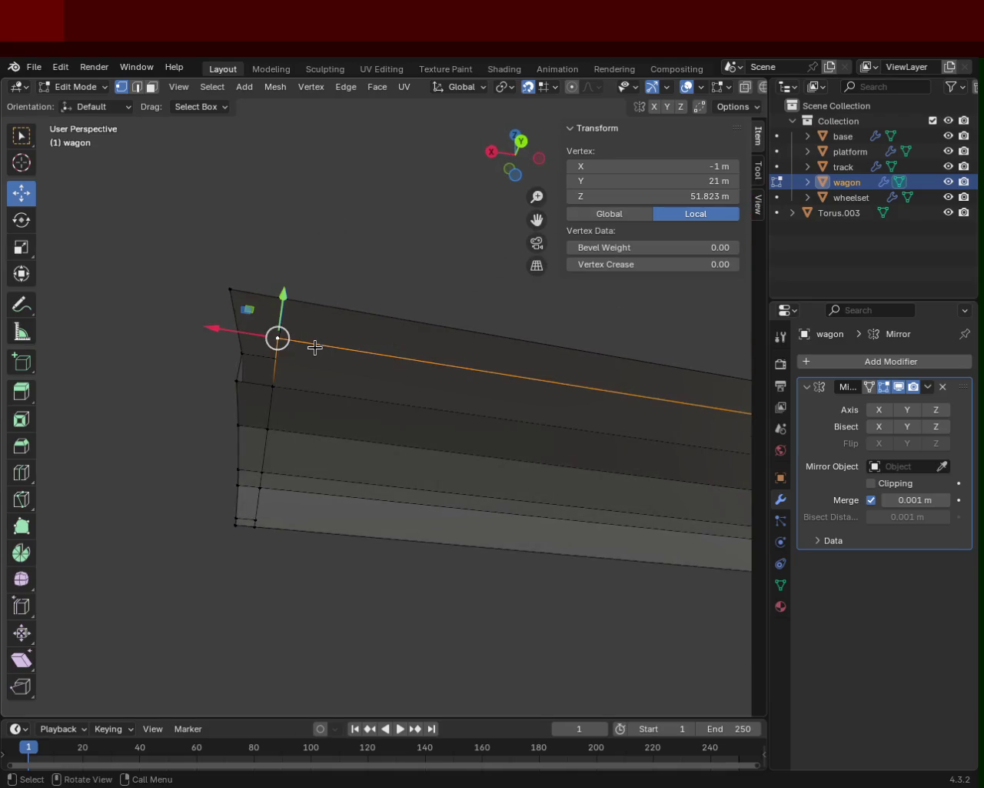
key(g)
key(z)
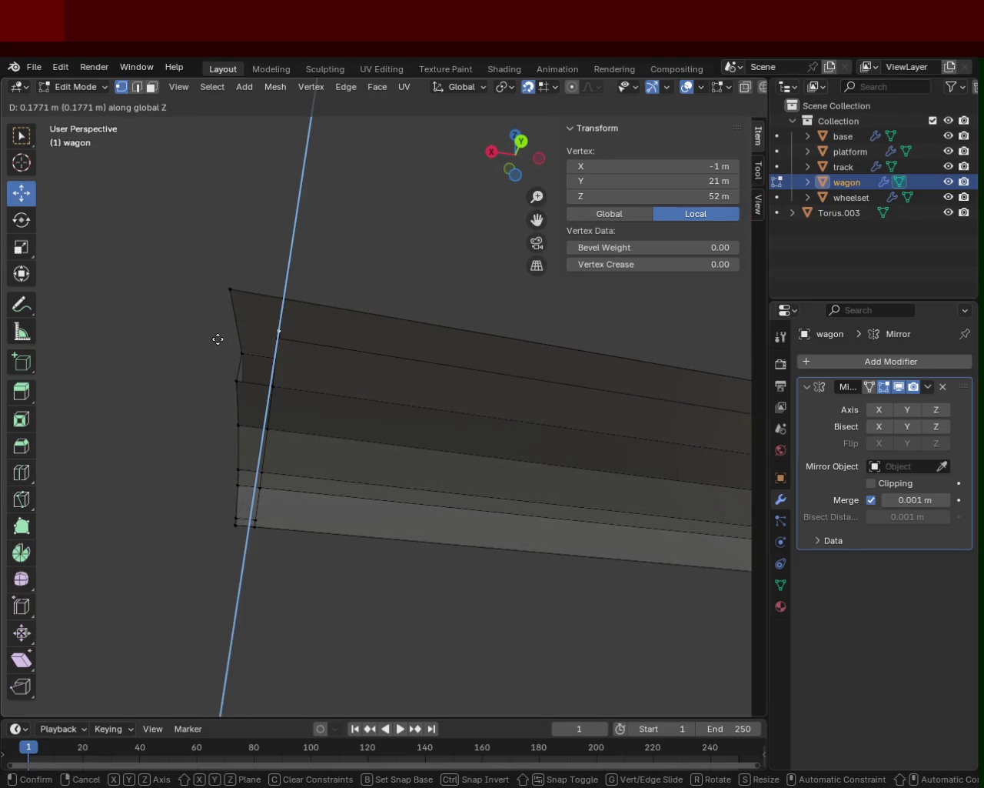
key(y)
key(x)
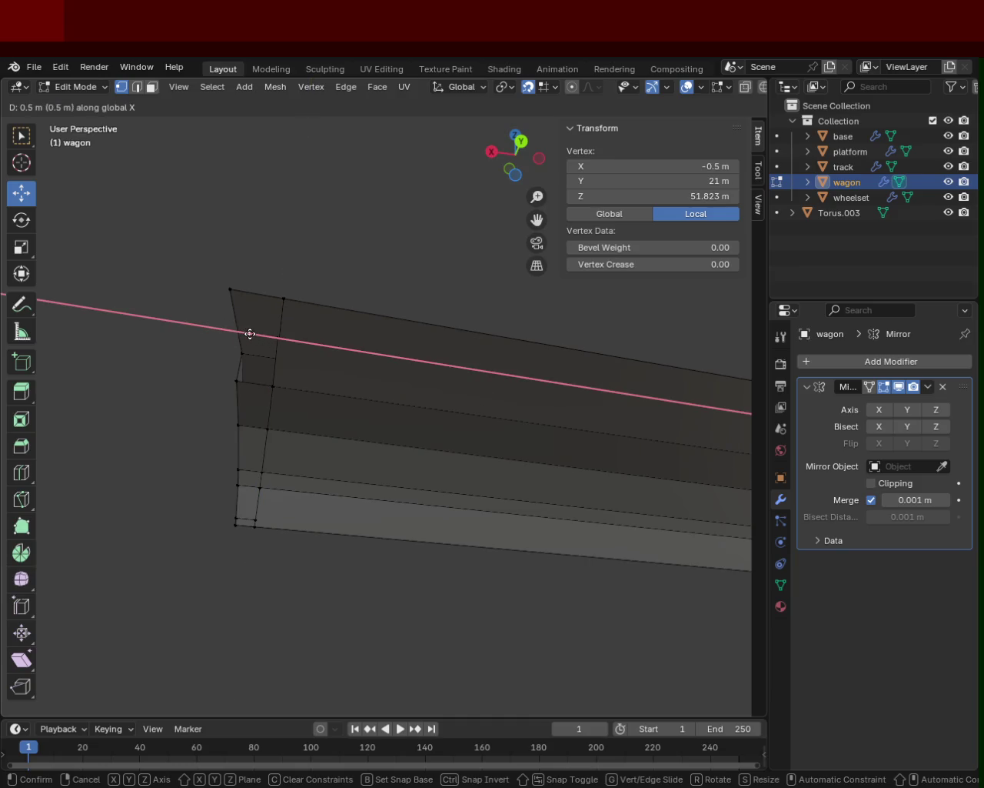
click(226, 330)
- Select the extruded vertex plus roof-end vertices, extending along the roof edge and top face
mouse_move(358, 367)
middle_down()
mouse_move(370, 397)
mouse_move(351, 351)
mouse_move(336, 343)
middle_up()
alt+shift+click(231, 389)
alt+shift+click(182, 431)
click(176, 430)
scroll(259, 462, up, 3)
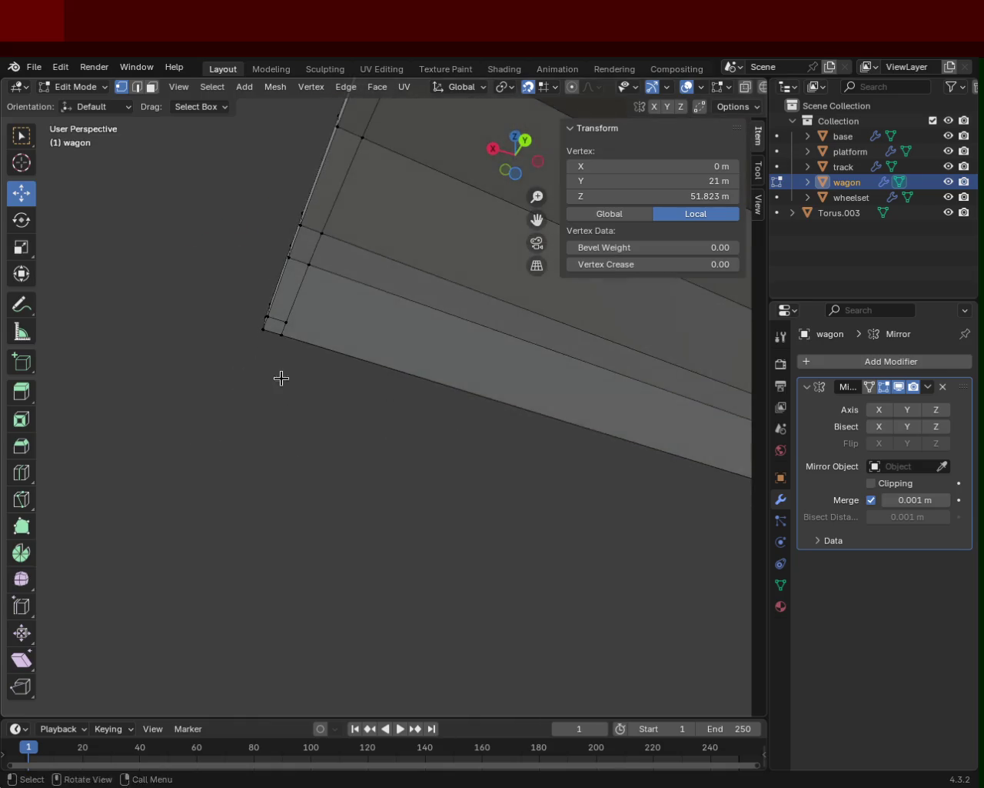
shift+middle_drag(281, 377, 236, 327)
alt+shift+click(189, 309)
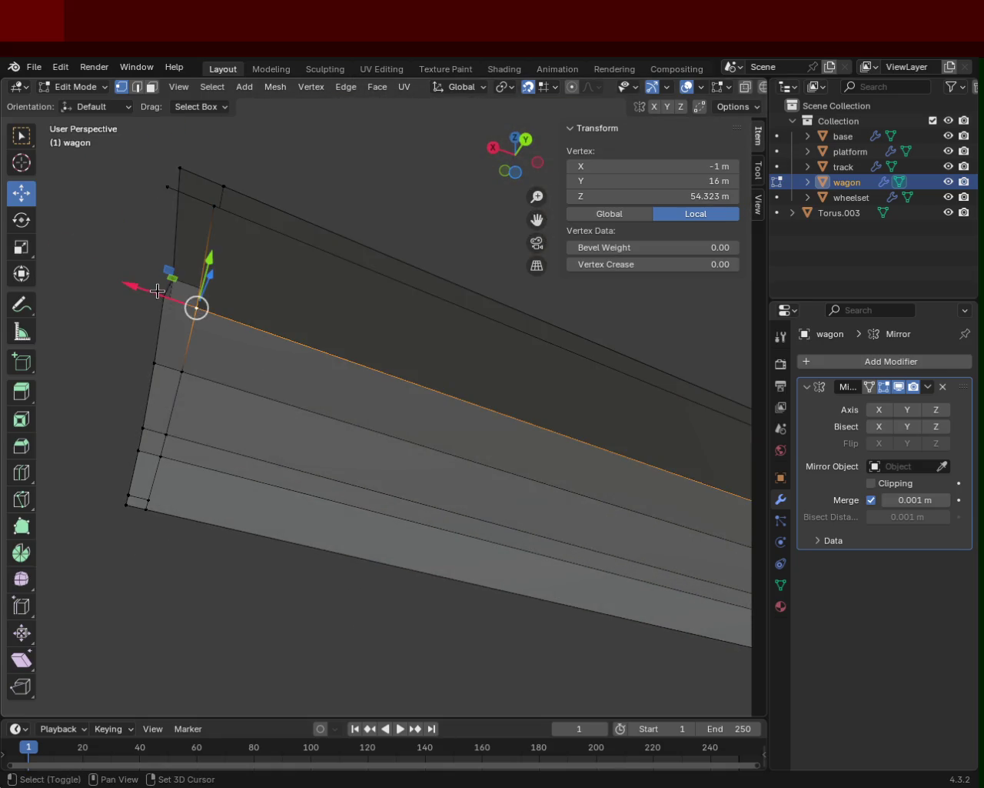
alt+shift+click(169, 182)
shift+click(215, 206)
scroll(254, 238, down, 5)
mouse_move(319, 290)
middle_down()
mouse_move(238, 222)
mouse_move(495, 413)
mouse_move(311, 315)
middle_up()
- Select the four corners of a roof quad and save train.blend
click(473, 486)
mouse_move(477, 462)
middle_down()
mouse_move(433, 380)
mouse_move(266, 398)
mouse_move(555, 384)
mouse_move(534, 383)
middle_up()
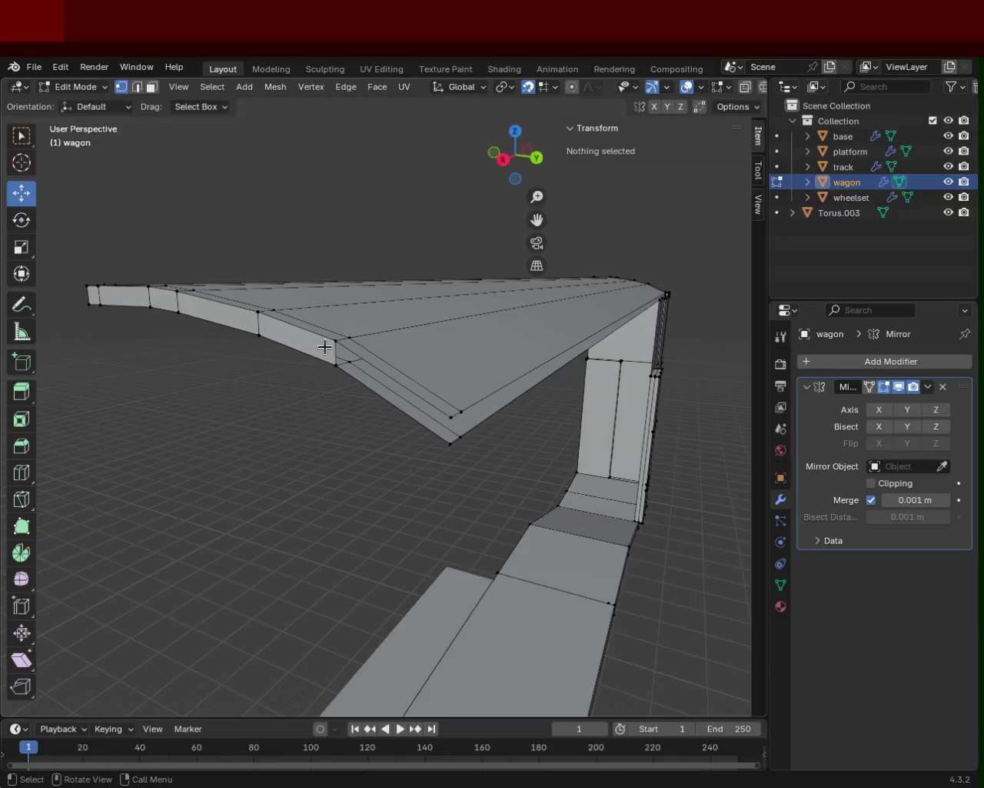
click(336, 339)
shift+click(336, 364)
shift+click(451, 443)
shift+click(451, 418)
mouse_move(508, 445)
middle_down()
mouse_move(410, 359)
mouse_move(331, 439)
mouse_move(338, 246)
mouse_move(432, 455)
middle_up()
key(ctrl+s)
- Make the platform object active and leave the wagon's Edit Mode
mouse_move(532, 446)
middle_down()
mouse_move(488, 418)
mouse_move(571, 431)
mouse_move(429, 286)
mouse_move(371, 392)
mouse_move(464, 457)
middle_up()
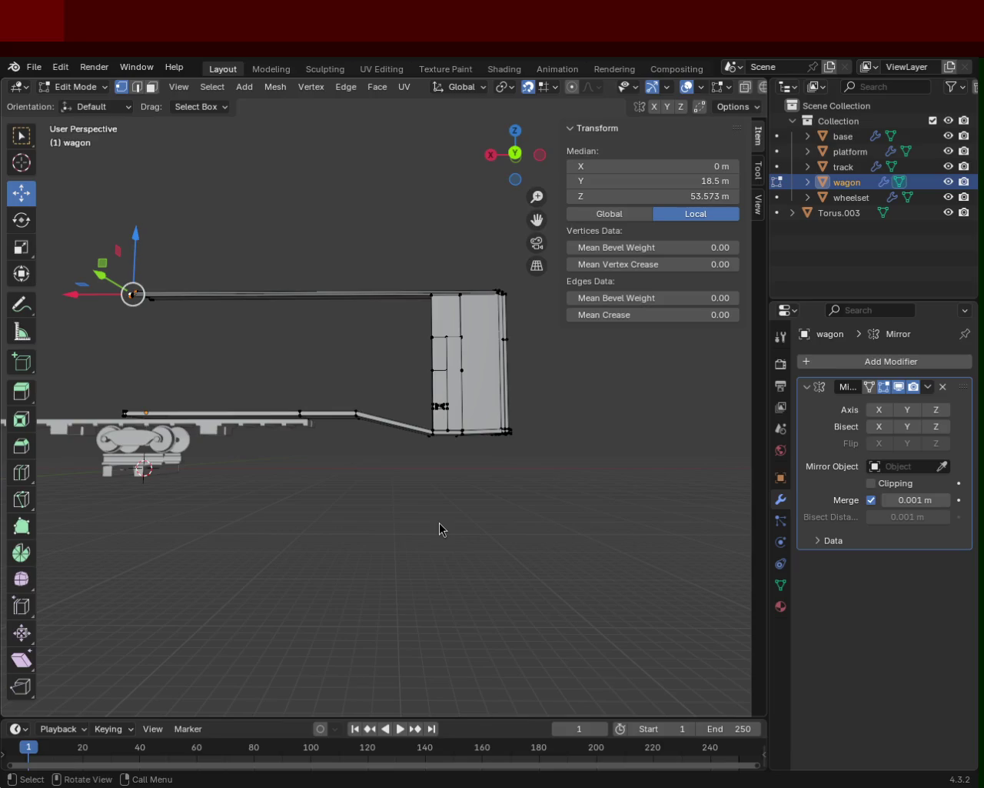
mouse_move(316, 508)
ctrl+middle_down()
mouse_move(303, 418)
mouse_move(397, 418)
mouse_move(347, 391)
mouse_move(512, 377)
ctrl+middle_up()
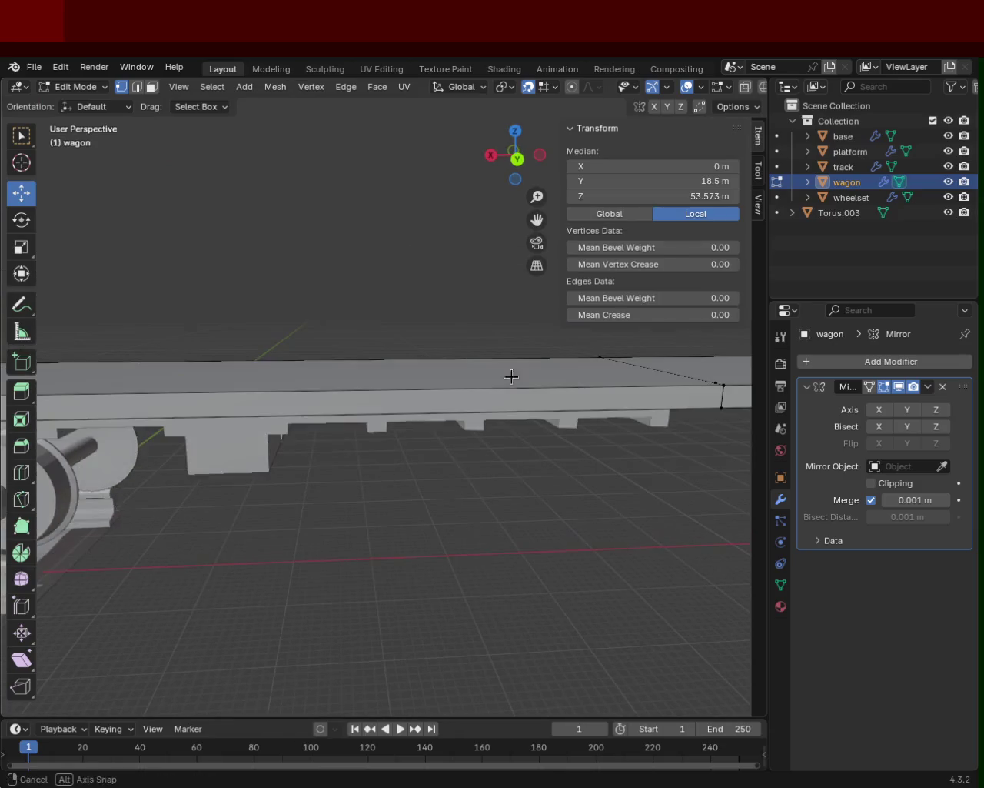
click(839, 153)
key(Tab)
- Enter Edit Mode on the platform object and switch to front orthographic view
mouse_move(498, 460)
middle_down()
mouse_move(149, 409)
mouse_move(280, 369)
mouse_move(439, 444)
mouse_move(386, 446)
mouse_move(341, 392)
middle_up()
key(Tab)
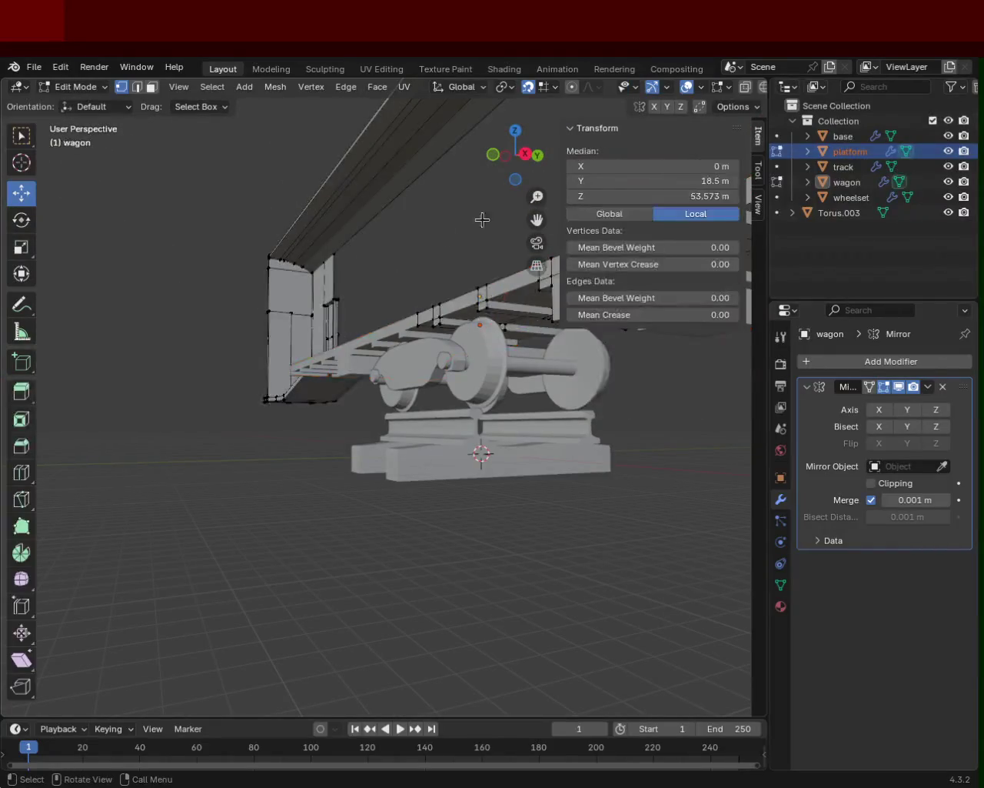
click(844, 151)
key(Tab)
click(837, 218)
click(844, 151)
mouse_move(431, 400)
middle_down()
mouse_move(328, 407)
mouse_move(373, 429)
mouse_move(296, 512)
mouse_move(333, 324)
mouse_move(308, 351)
middle_up()
key(Tab)
key(KP_1)
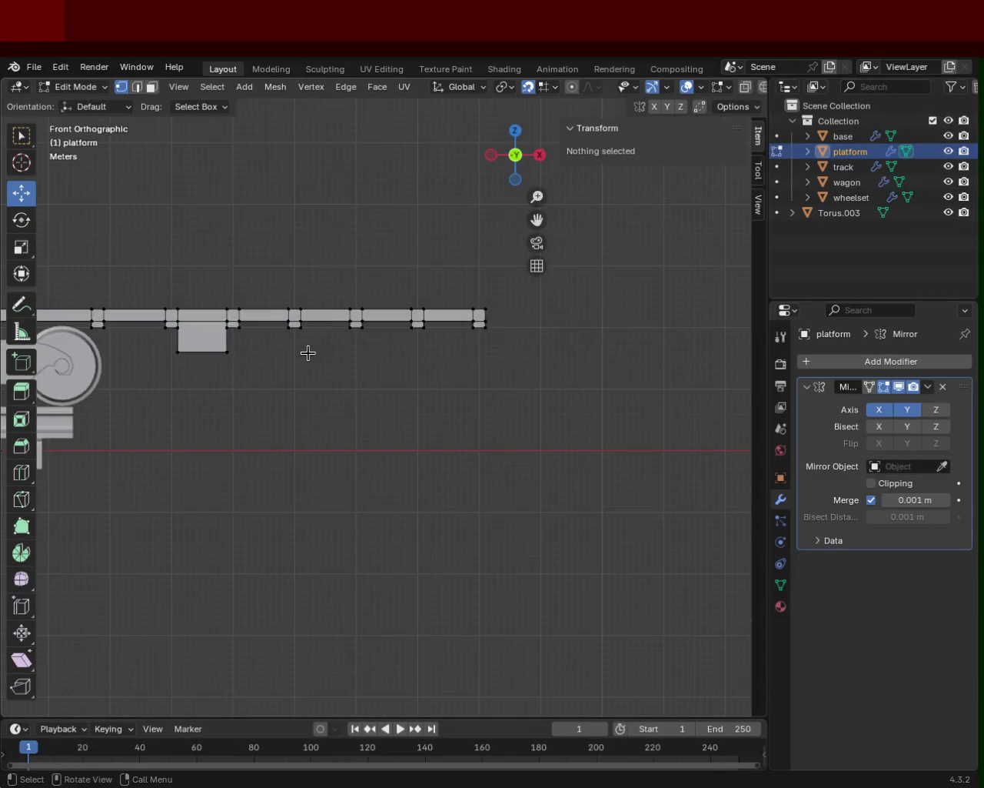
- In see-through view, box-select and delete the platform's right-end vertices
drag(523, 369, 454, 326)
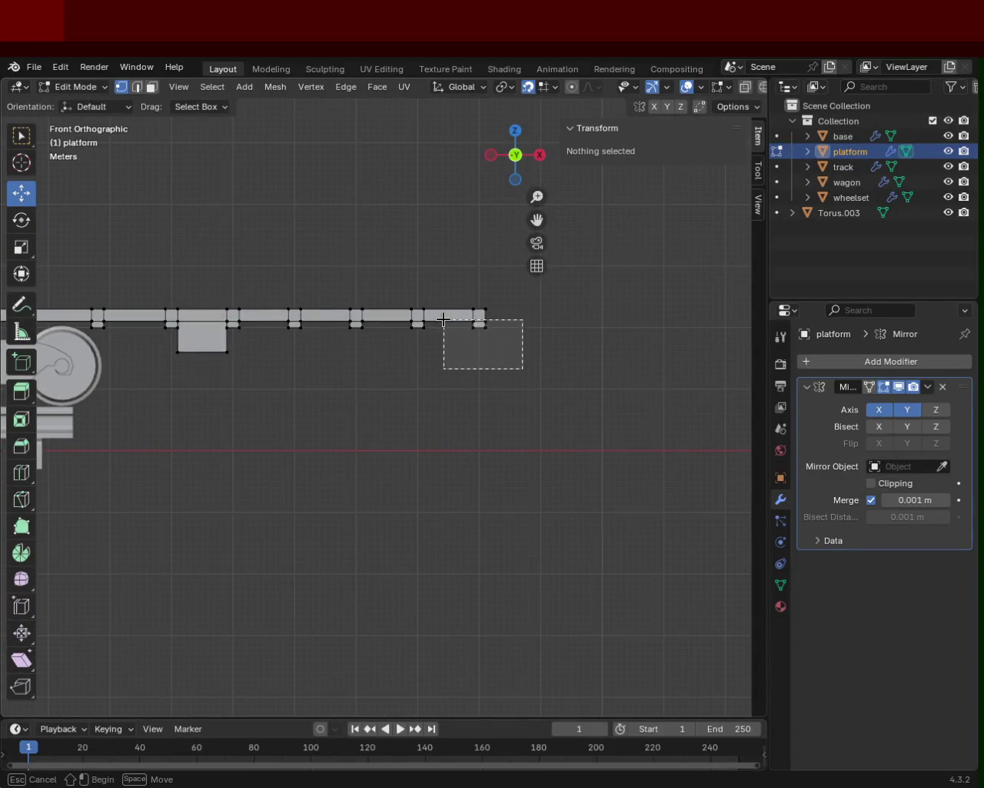
drag(768, 123, 834, 123)
key(shift+z)
key(b)
drag(569, 367, 487, 318)
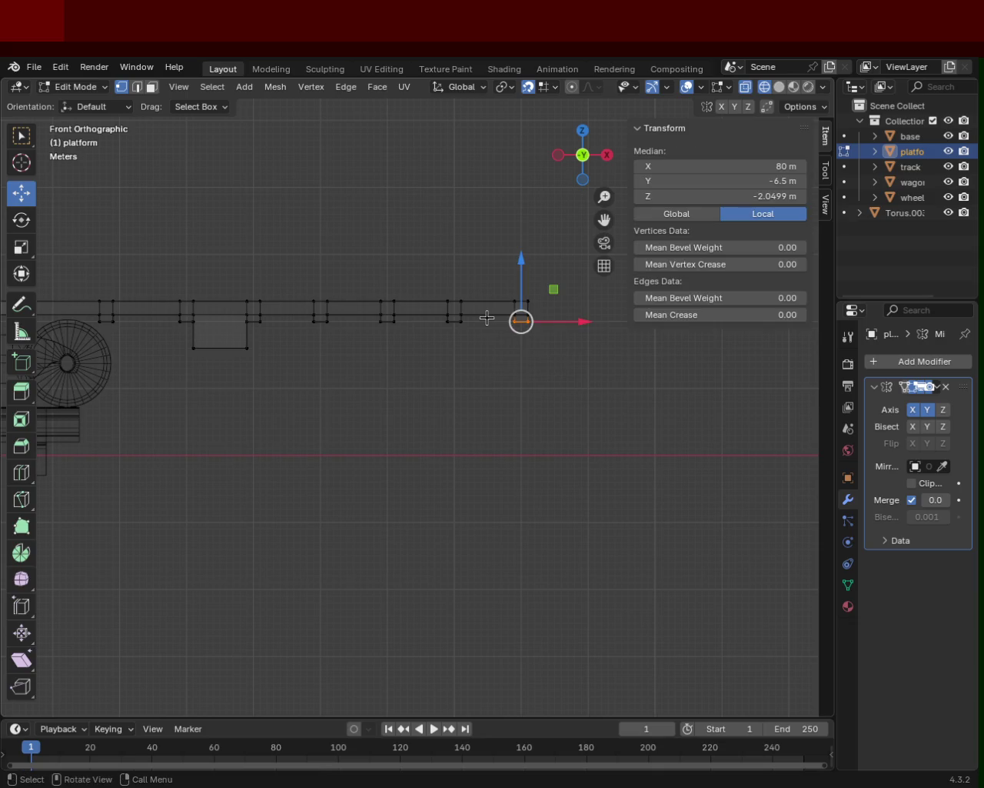
key(x)
click(489, 302)
- Box-select and delete three further groups of platform vertices
key(b)
mouse_move(475, 361)
mouse_down()
mouse_move(430, 320)
mouse_move(384, 330)
mouse_move(377, 318)
mouse_move(307, 320)
mouse_up()
key(x)
click(430, 323)
key(b)
key(x)
click(378, 317)
key(b)
key(x)
click(307, 320)
- Delete the vertices of two small underside blocks, keeping the large block
shift+middle_drag(297, 321, 391, 347)
scroll(390, 348, up, 4)
shift+middle_drag(303, 268, 411, 356)
key(b)
mouse_move(421, 360)
mouse_down()
mouse_move(367, 330)
mouse_move(404, 387)
mouse_up()
shift+middle_drag(156, 345, 480, 365)
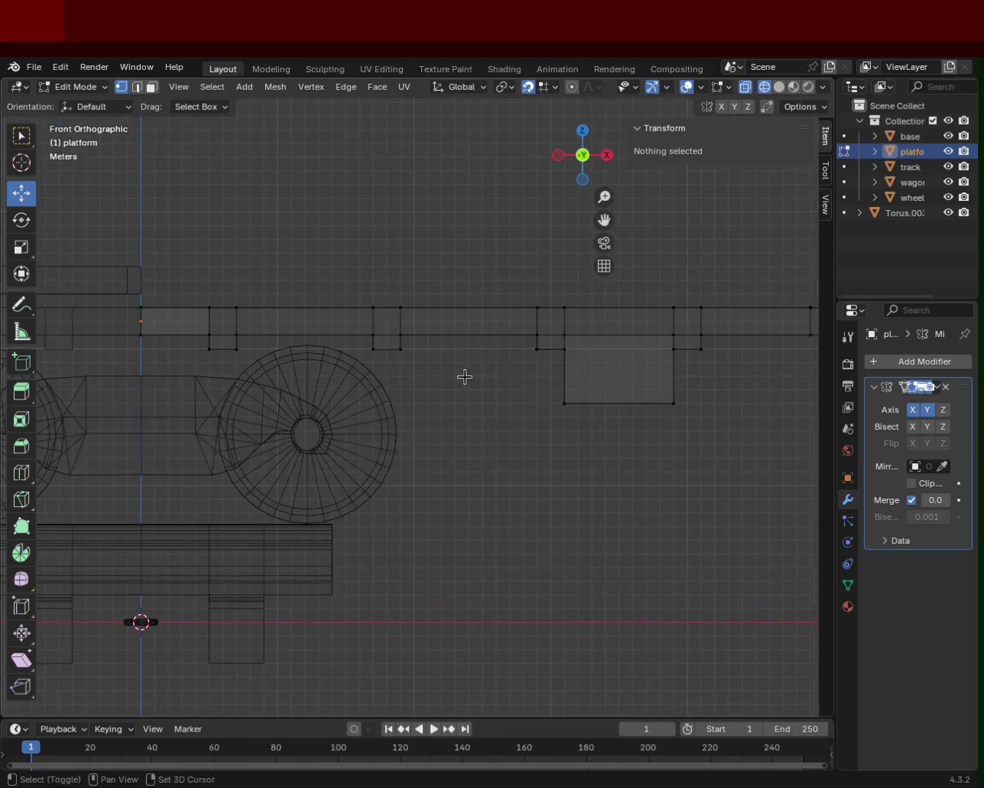
drag(390, 351, 365, 341)
key(x)
click(368, 347)
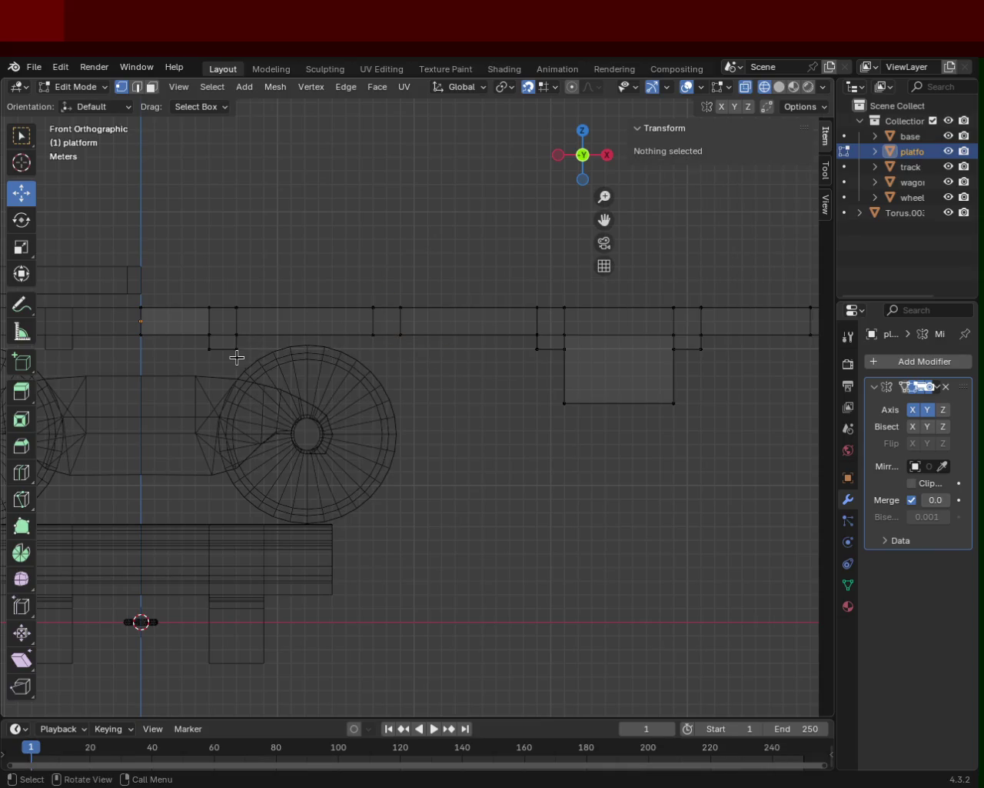
drag(240, 358, 190, 341)
key(x)
click(205, 344)
middle_drag(421, 373, 765, 213)
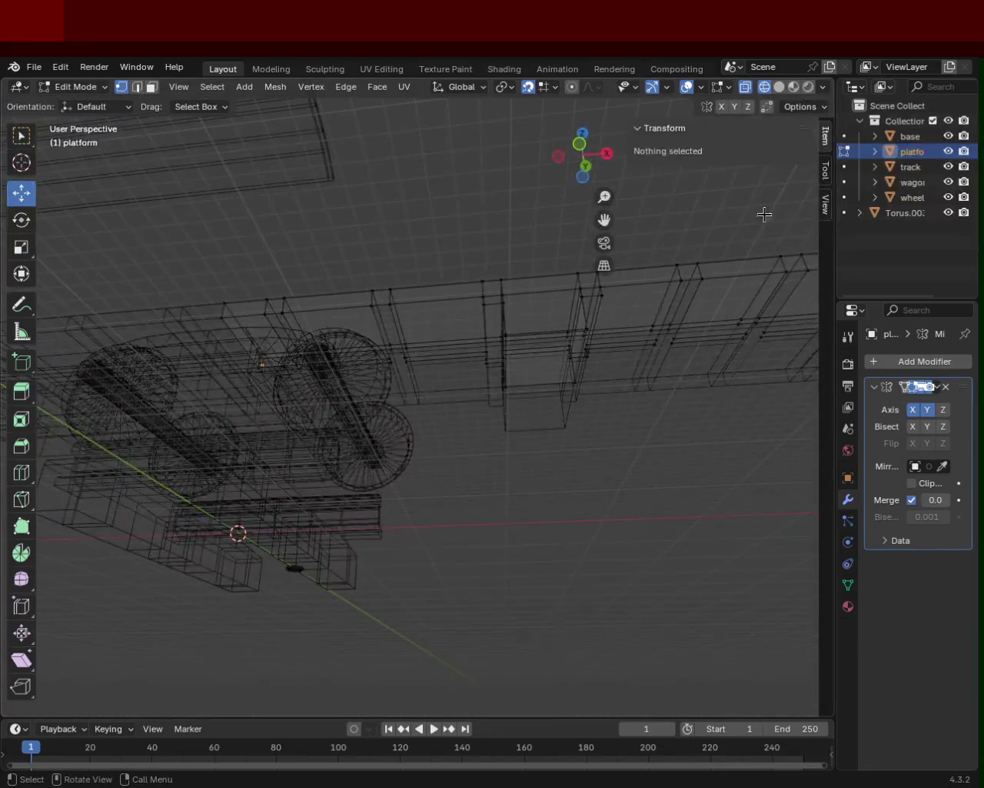
click(779, 87)
mouse_move(417, 367)
middle_down()
mouse_move(399, 291)
mouse_move(402, 314)
mouse_move(388, 312)
middle_up()
click(365, 277)
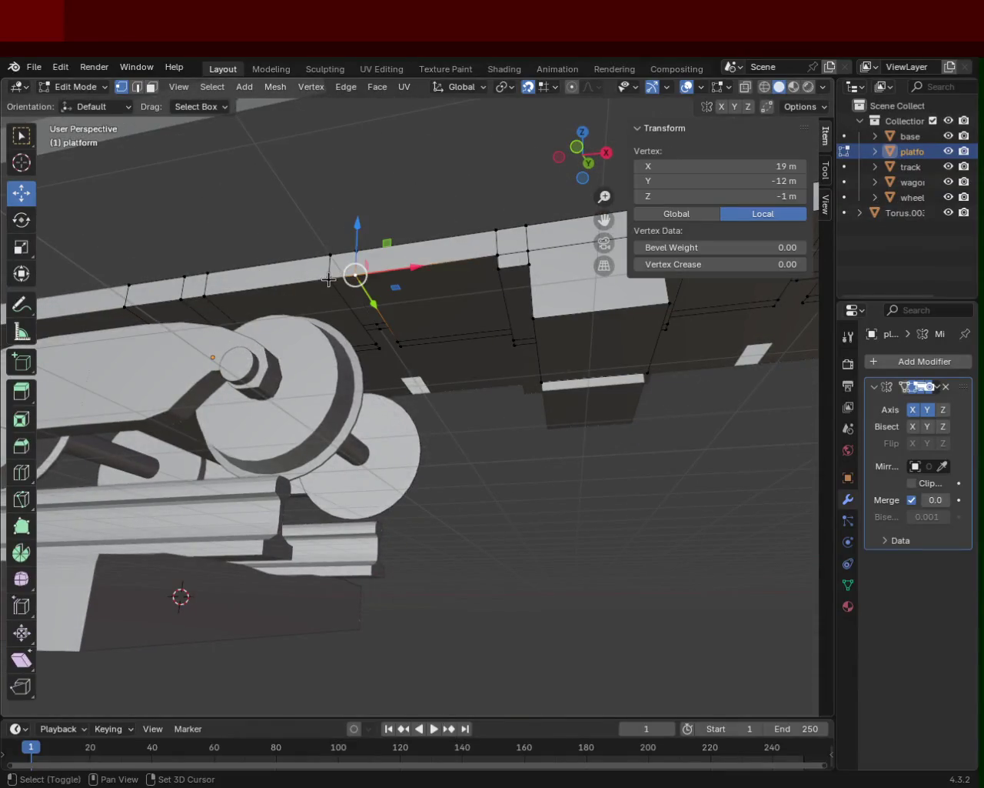
shift+click(332, 285)
drag(369, 339, 382, 352)
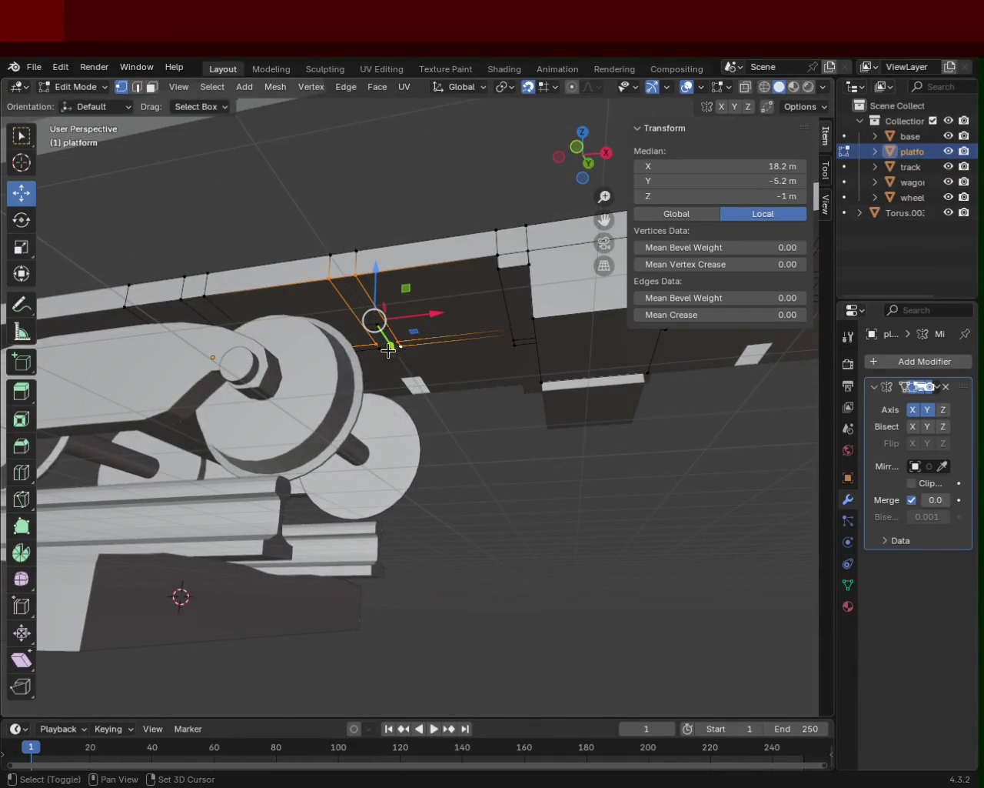
shift+click(382, 351)
mouse_move(381, 352)
middle_down()
mouse_move(392, 352)
mouse_move(398, 371)
mouse_move(418, 352)
mouse_move(415, 361)
middle_up()
click(343, 384)
shift+click(343, 384)
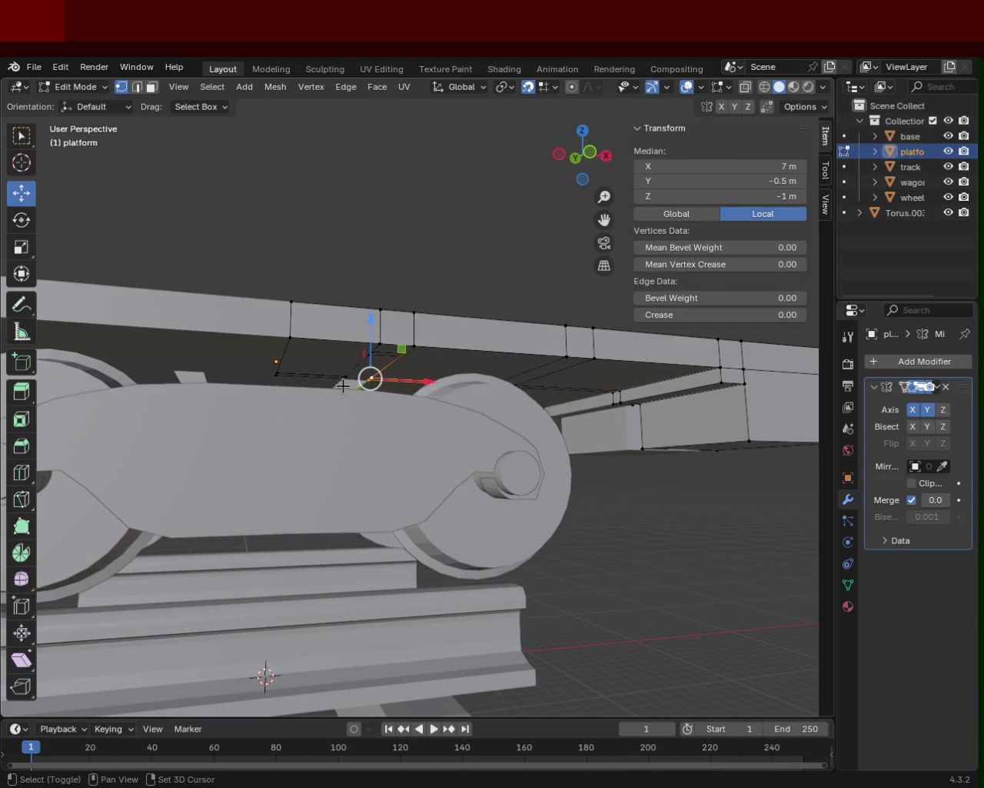
shift+click(340, 377)
click(343, 377)
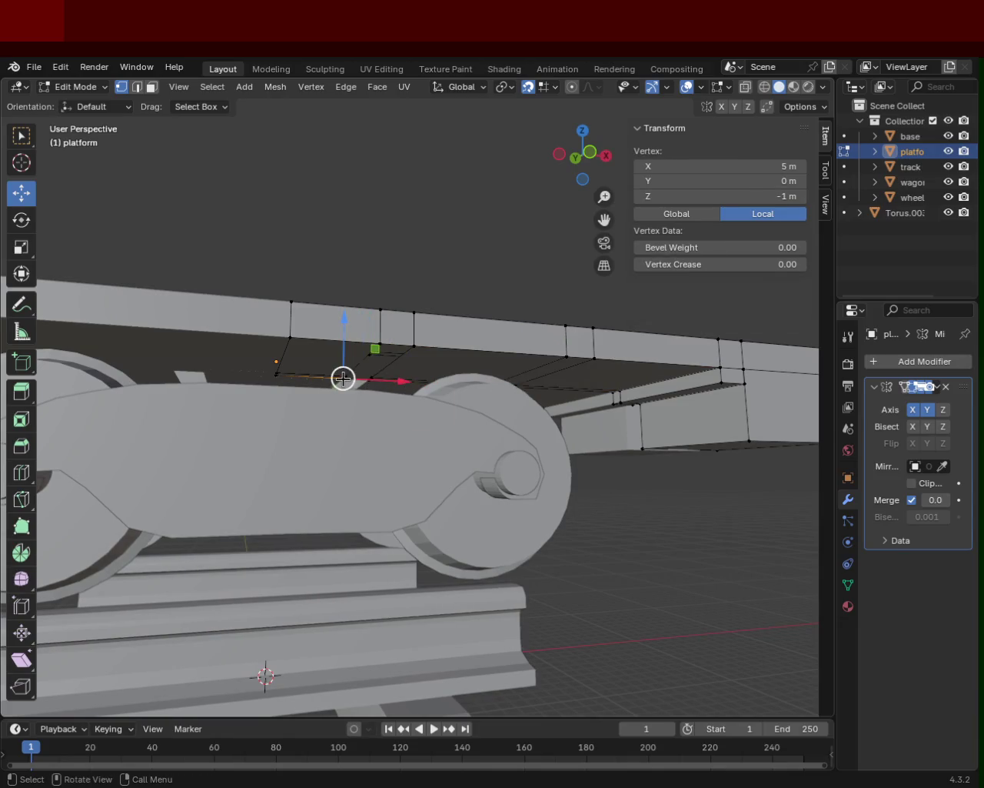
shift+click(345, 376)
shift+click(373, 385)
shift+click(391, 357)
shift+click(414, 346)
shift+click(380, 343)
mouse_move(597, 382)
middle_down()
mouse_move(272, 345)
mouse_move(527, 351)
mouse_move(363, 353)
middle_up()
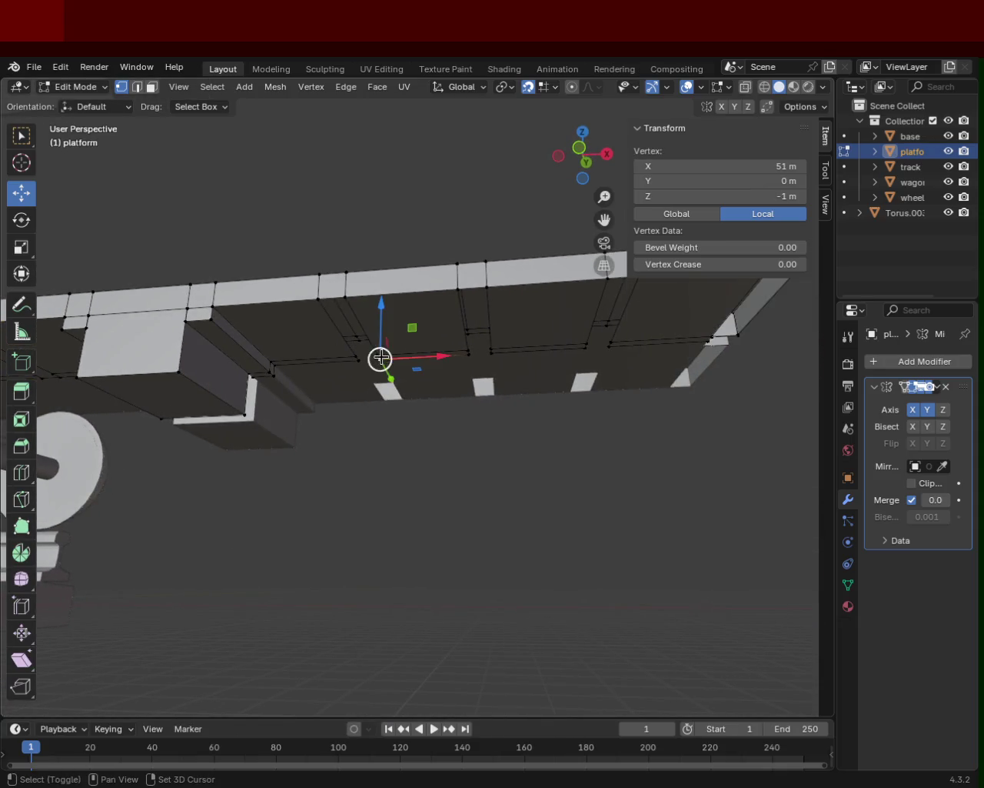
key(alt+a)
click(356, 353)
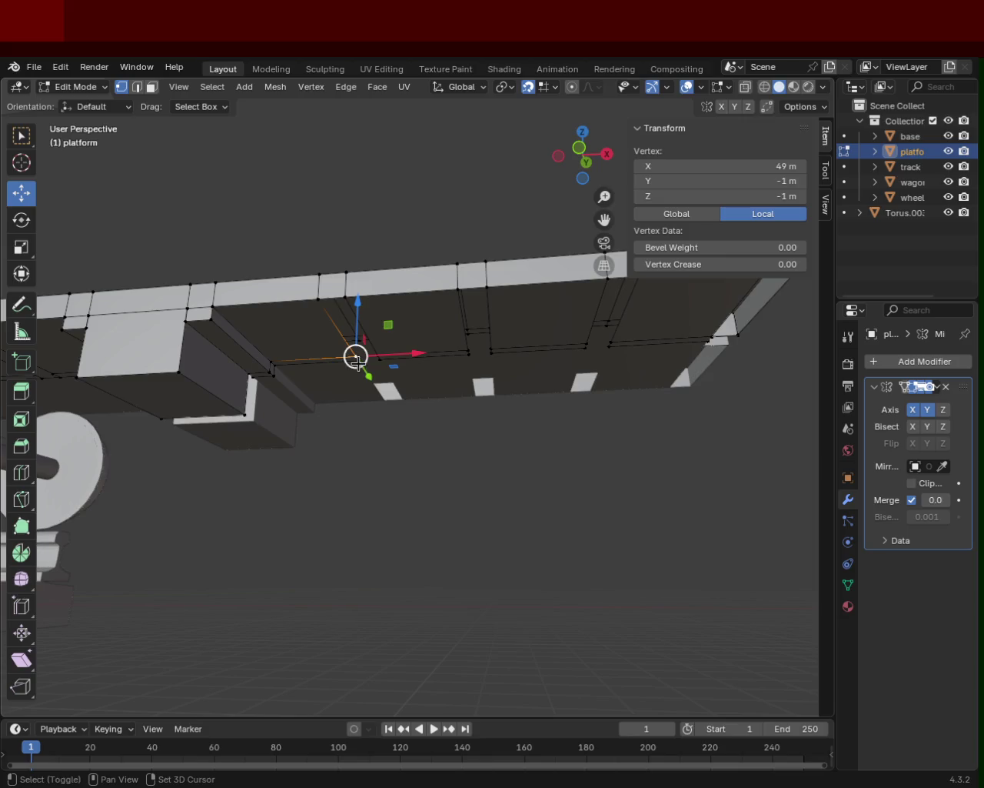
shift+click(358, 354)
shift+click(362, 355)
drag(326, 352, 375, 340)
right_click(376, 341)
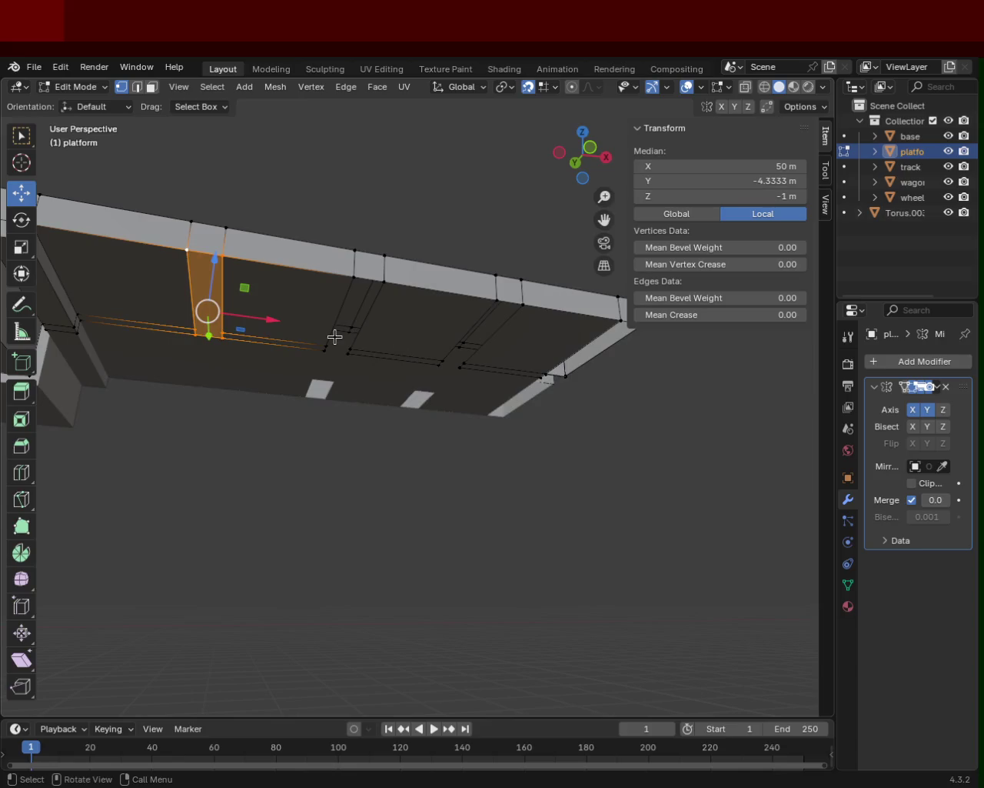
click(326, 350)
shift+click(325, 350)
click(324, 349)
shift+click(327, 349)
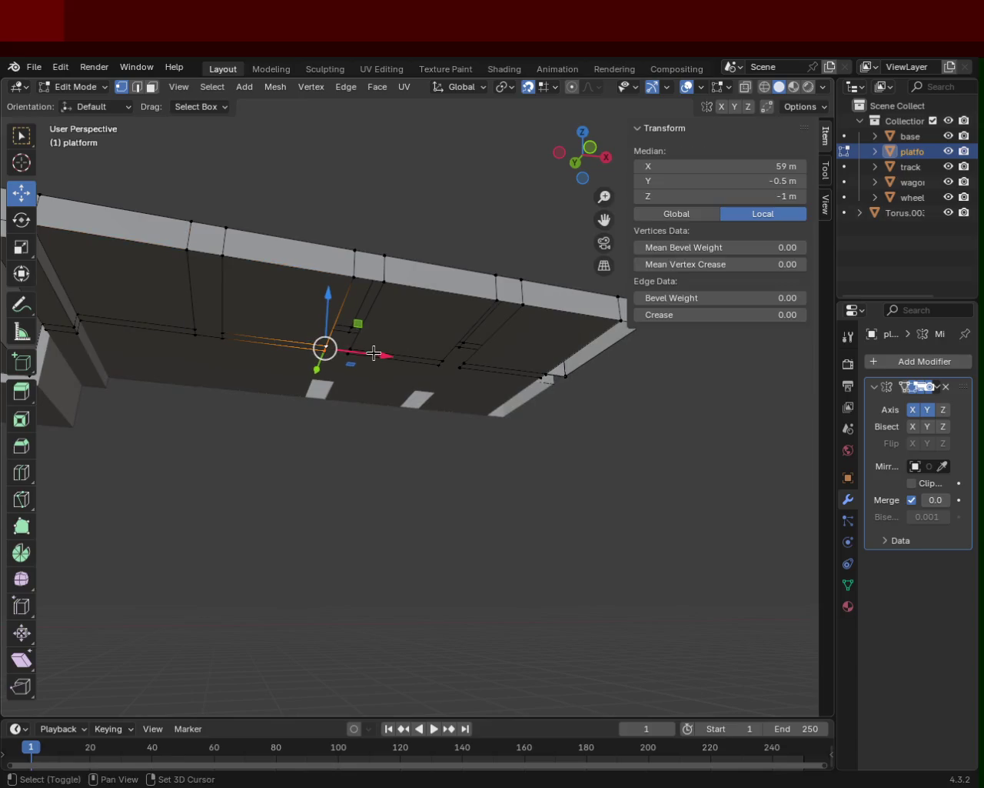
shift+click(338, 346)
shift+click(357, 332)
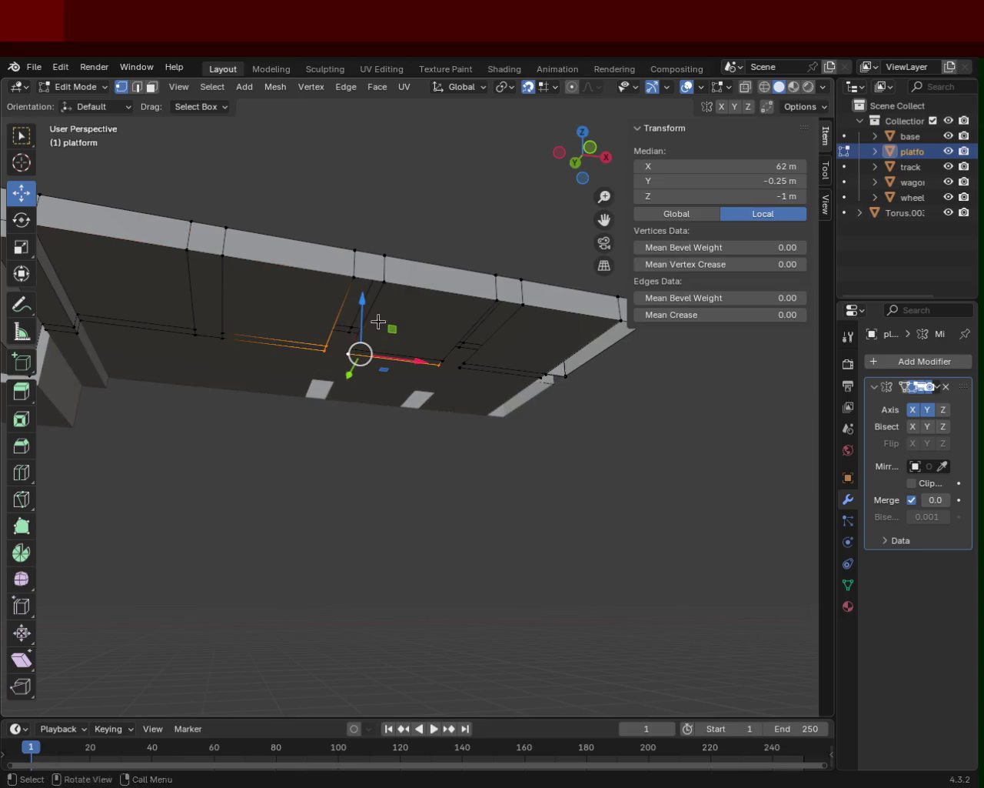
click(382, 328)
click(325, 347)
shift+click(325, 346)
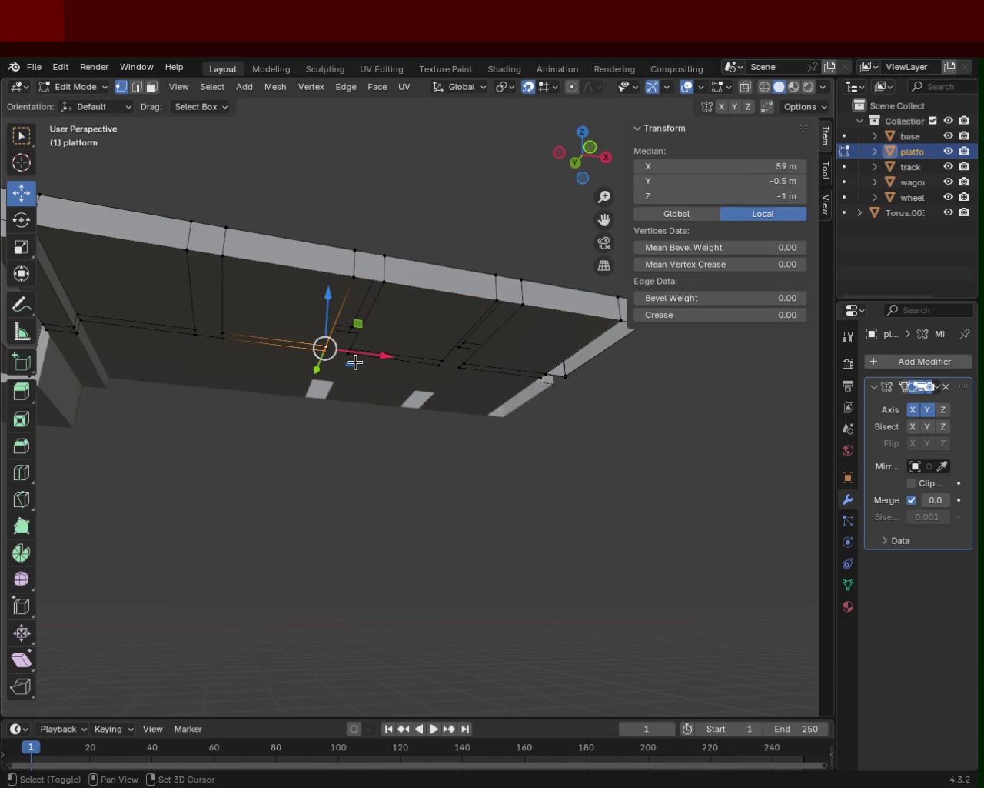
shift+click(380, 292)
shift+click(336, 353)
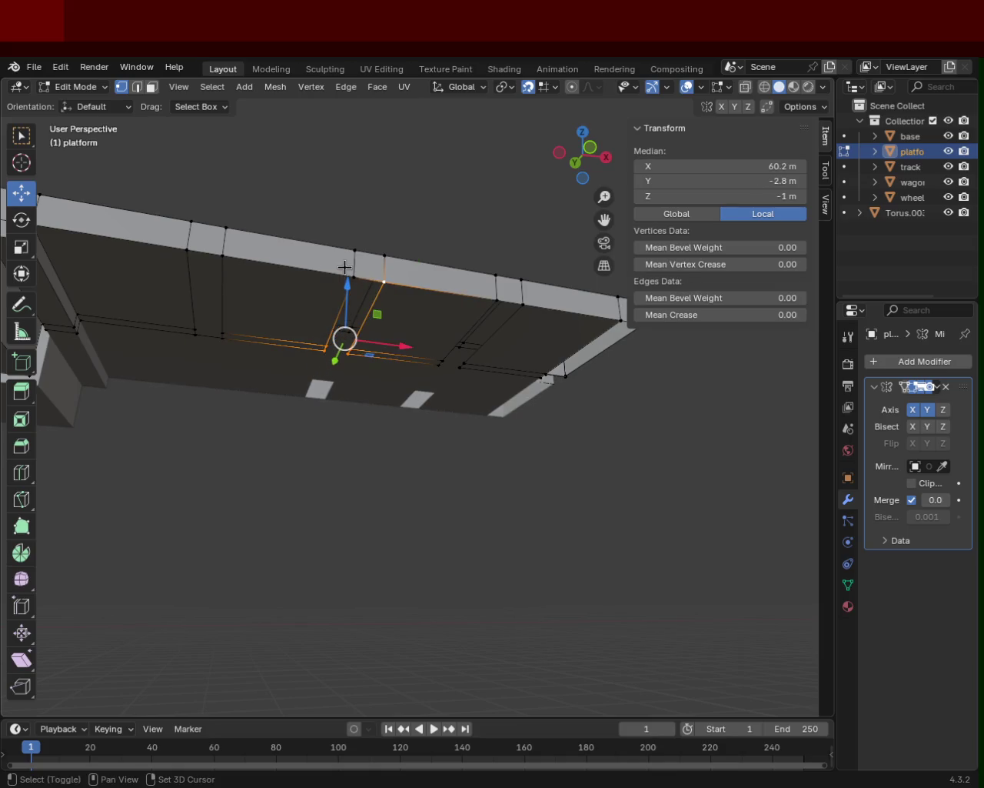
shift+click(350, 275)
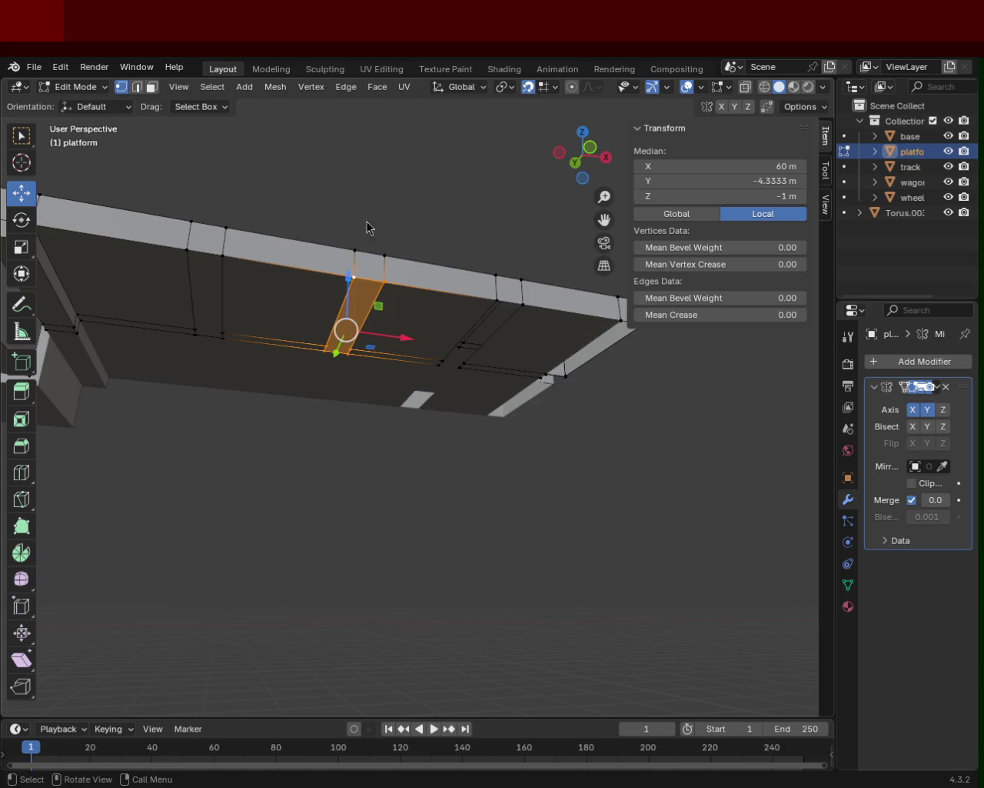
middle_drag(367, 228, 483, 384)
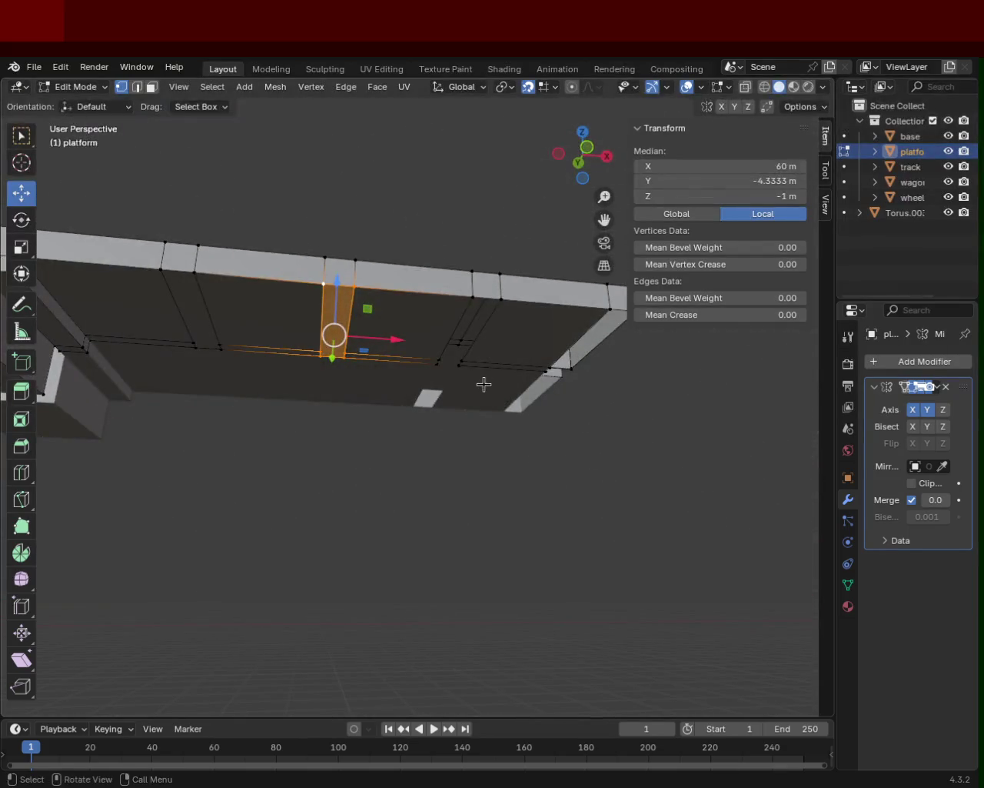
drag(484, 384, 429, 348)
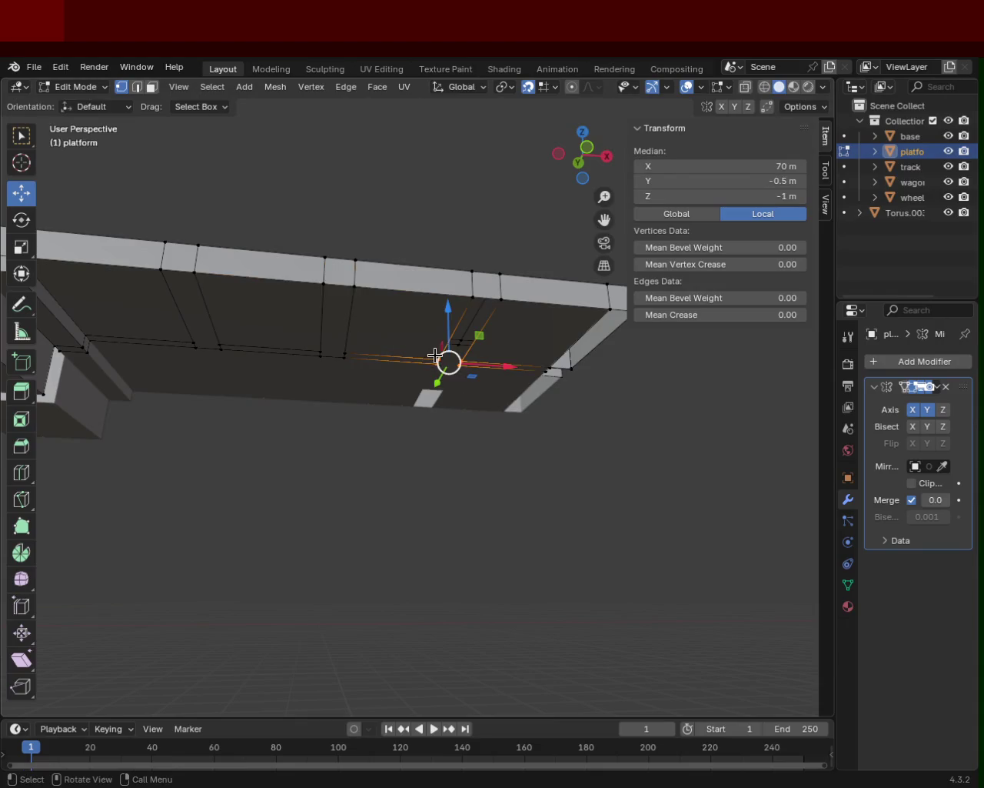
click(483, 329)
middle_drag(483, 329, 502, 378)
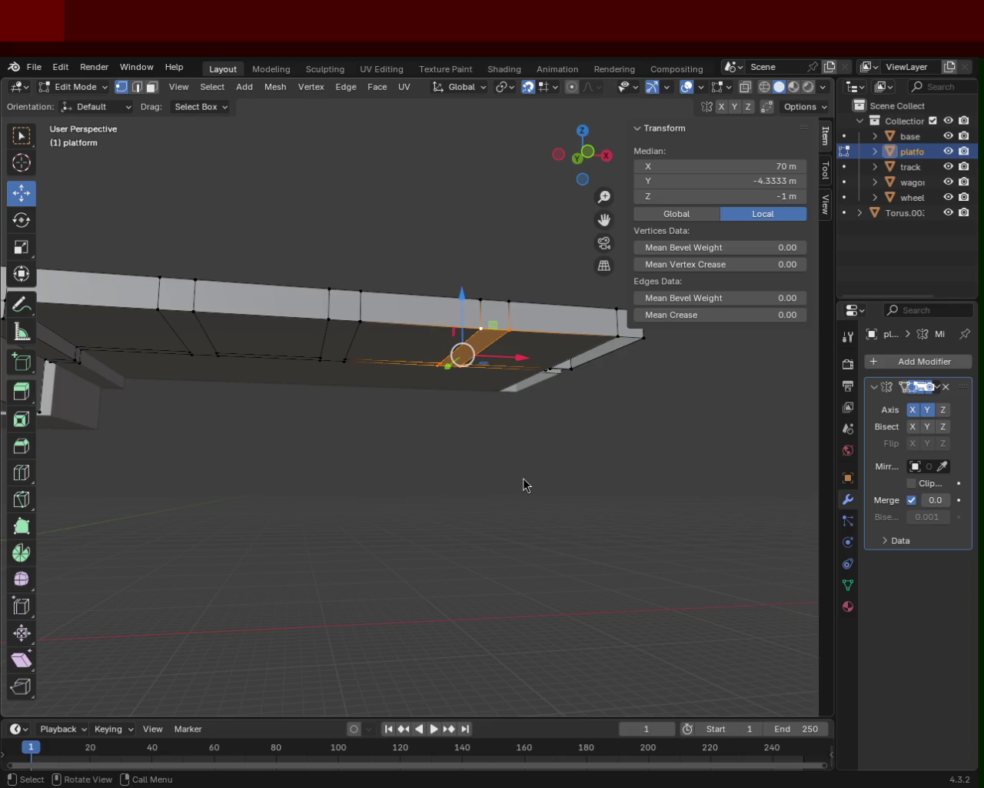
mouse_move(430, 392)
middle_down()
mouse_move(528, 408)
mouse_move(341, 359)
mouse_move(378, 347)
mouse_move(407, 303)
mouse_move(399, 258)
middle_up()
- Extrude the platform's end corner vertex along X past the platform end
click(504, 382)
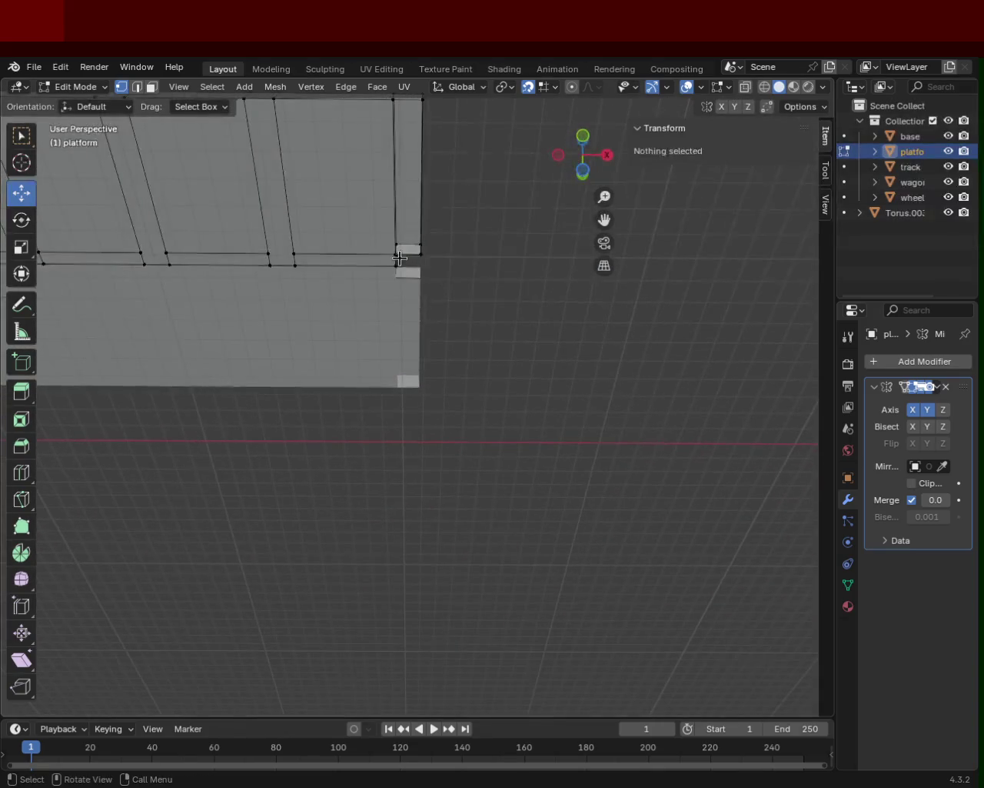
click(399, 257)
key(e)
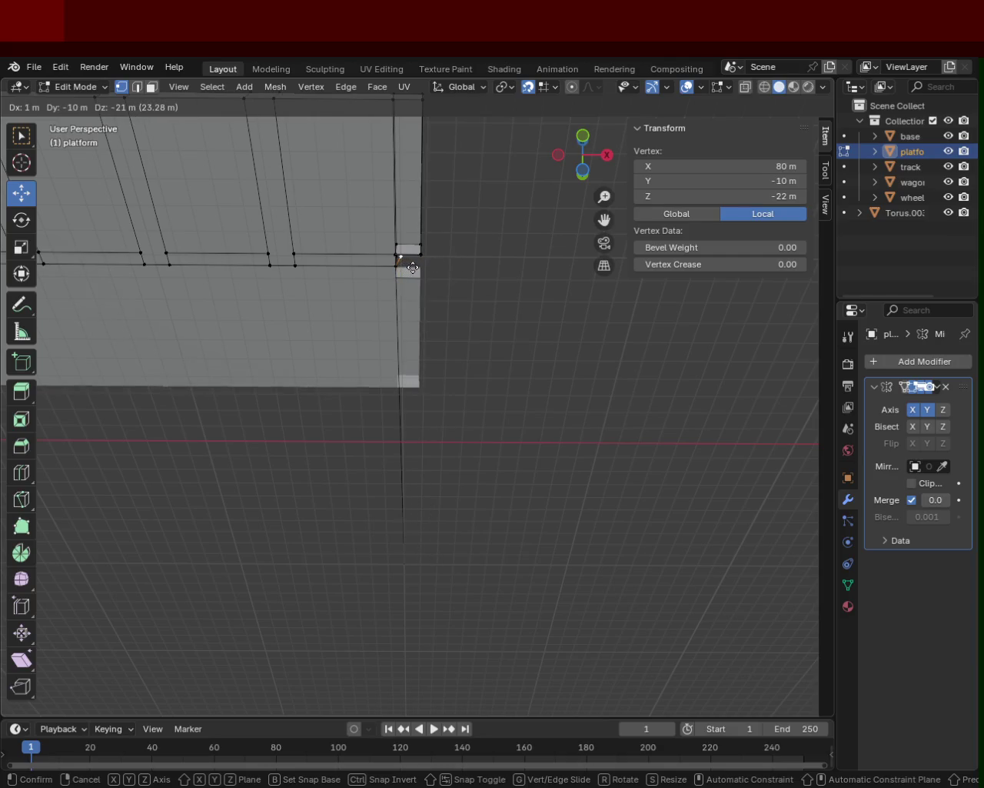
key(y)
key(z)
key(x)
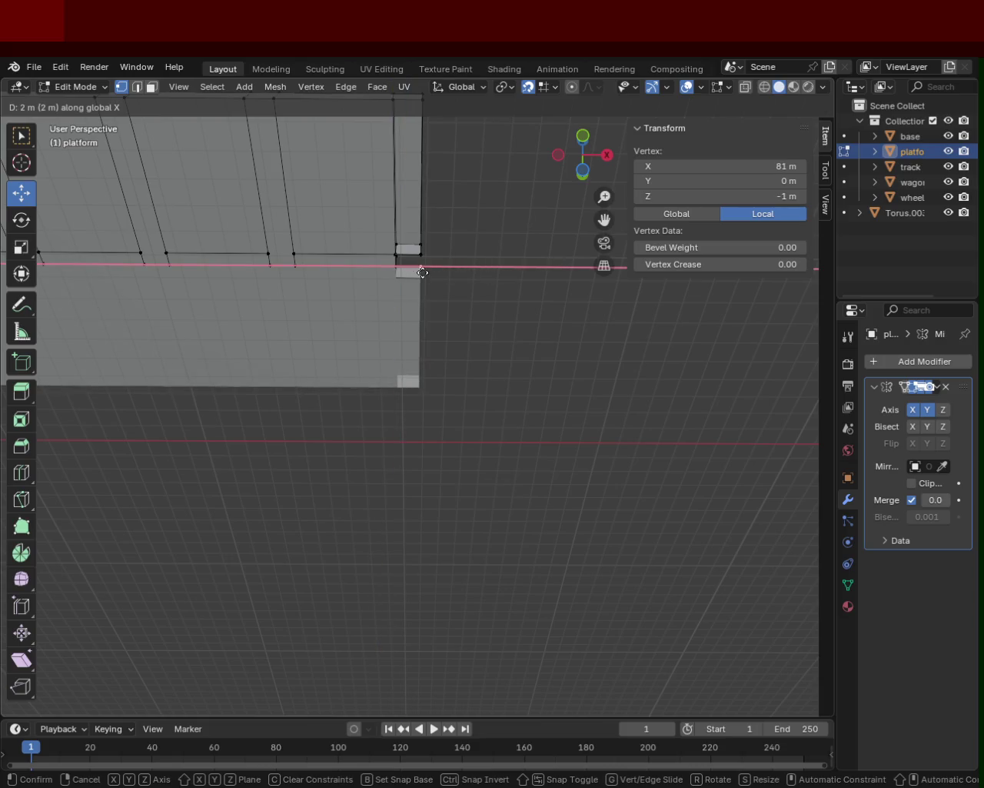
click(422, 273)
- Select the four vertices forming the new end face of the platform
shift+click(417, 261)
shift+click(408, 259)
shift+click(398, 269)
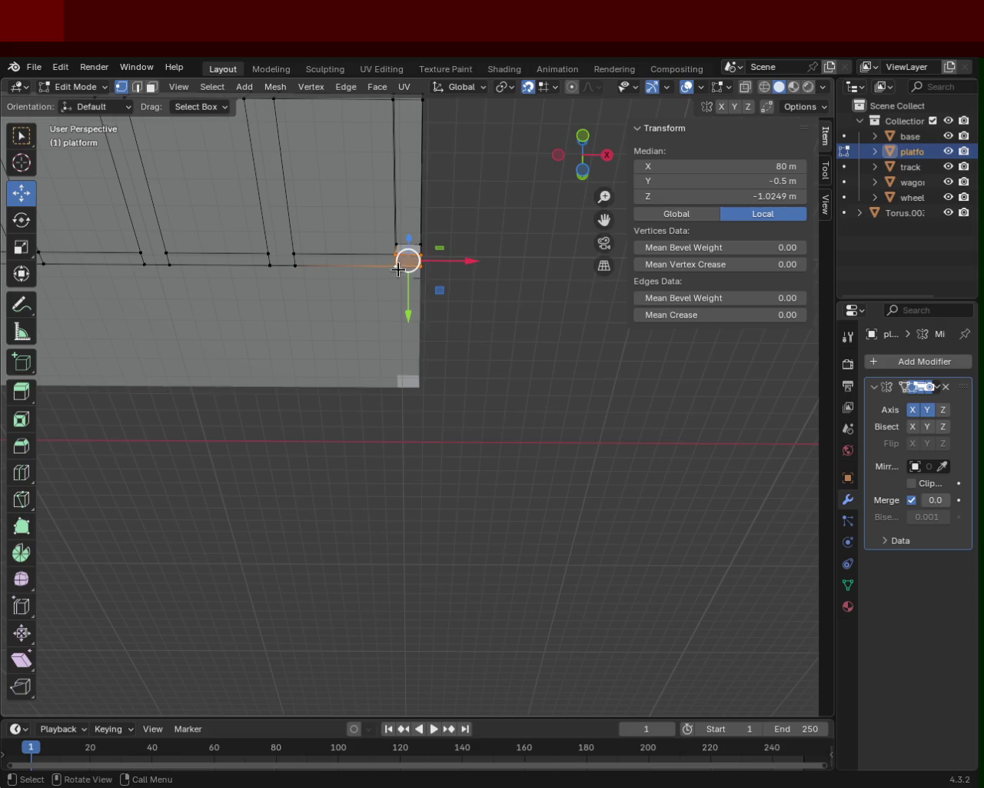
click(420, 259)
click(415, 257)
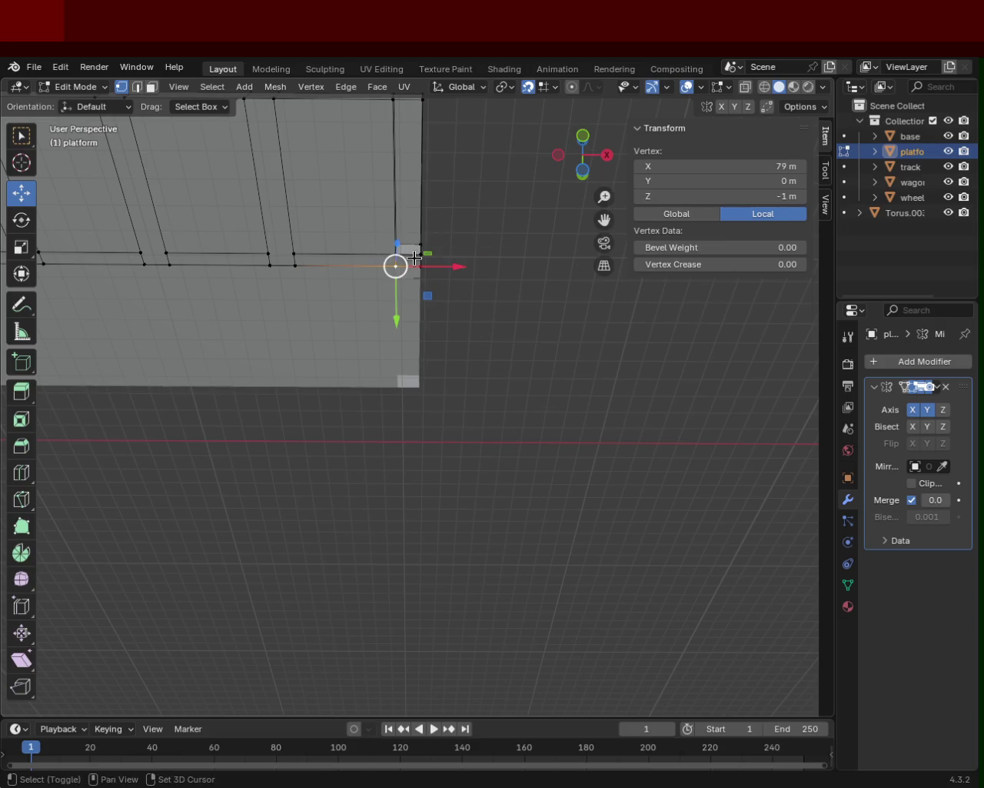
click(420, 262)
shift+click(395, 265)
shift+scroll(381, 292, up, 5)
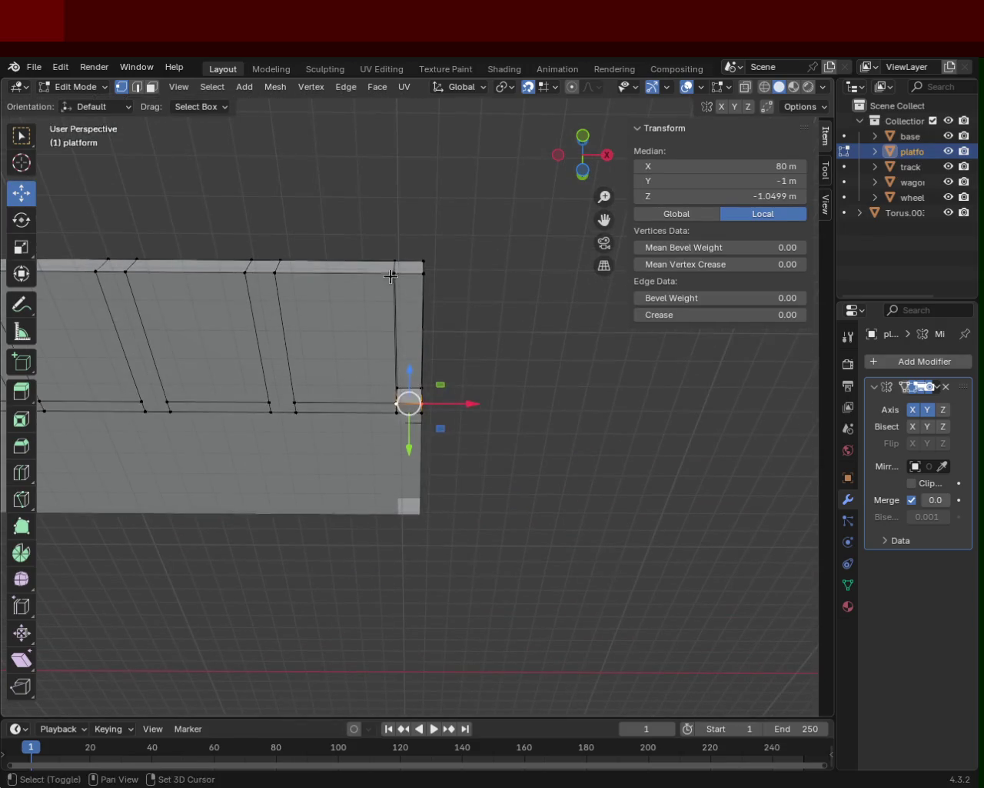
middle_drag(391, 275, 279, 378)
shift+click(287, 374)
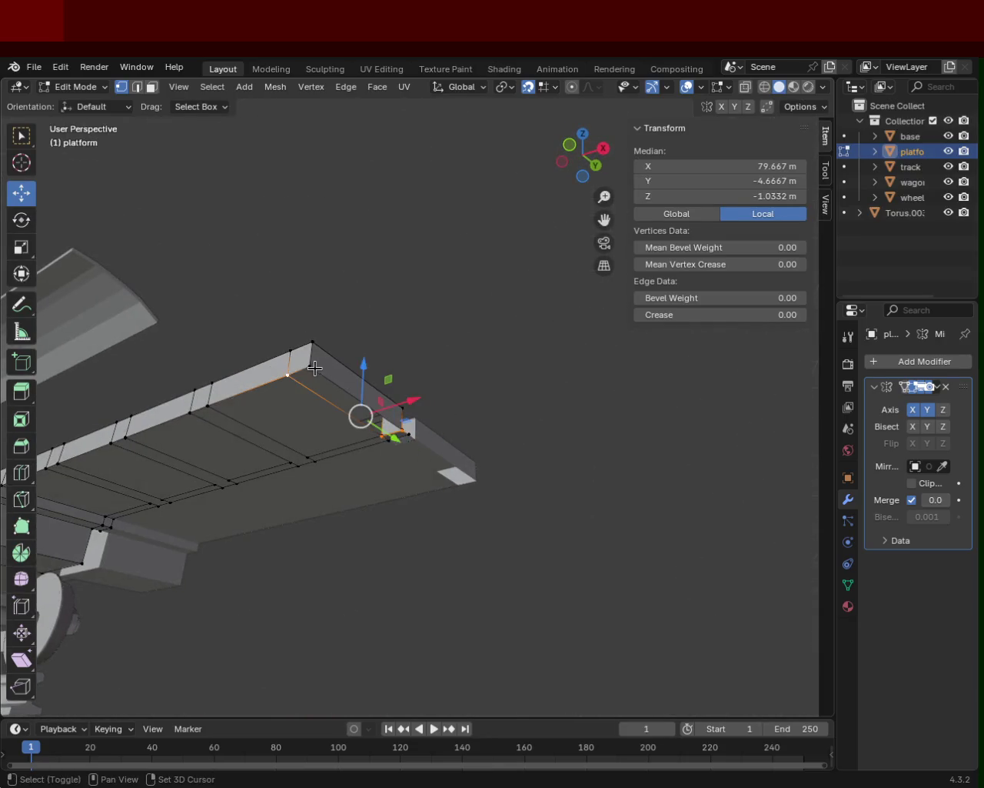
shift+click(312, 342)
middle_drag(330, 341, 453, 403)
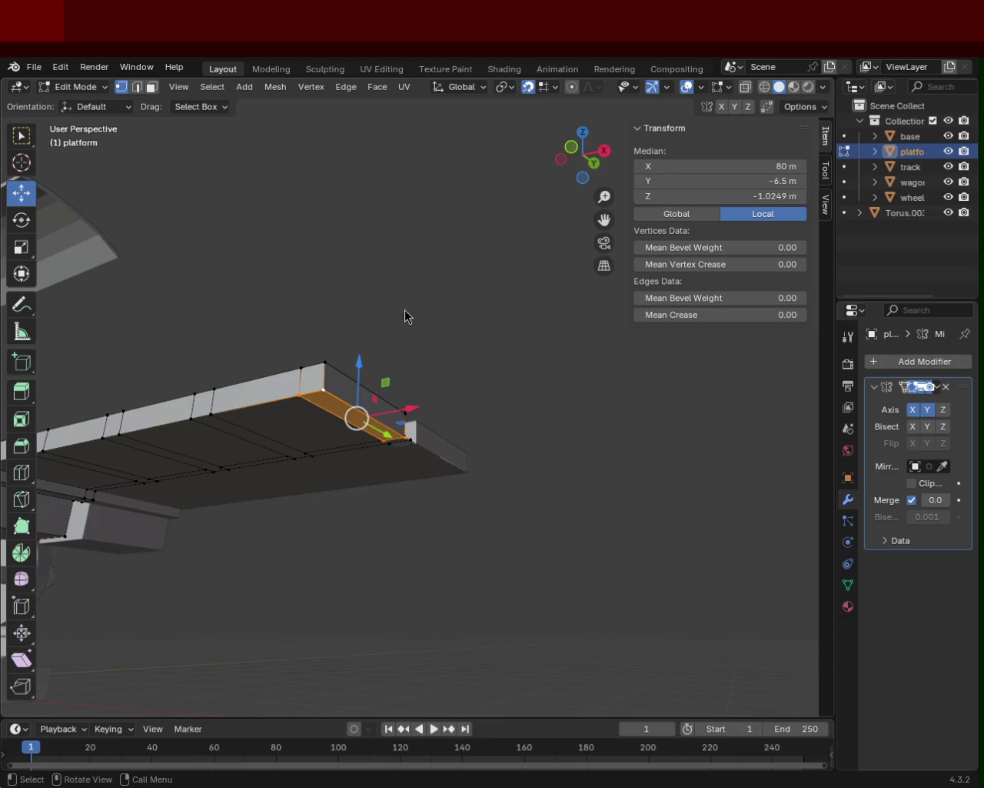
- Move the edge beside the notch along X to line it up with the end
mouse_move(326, 294)
middle_down()
mouse_move(370, 364)
mouse_move(376, 486)
mouse_move(374, 439)
middle_up()
click(377, 486)
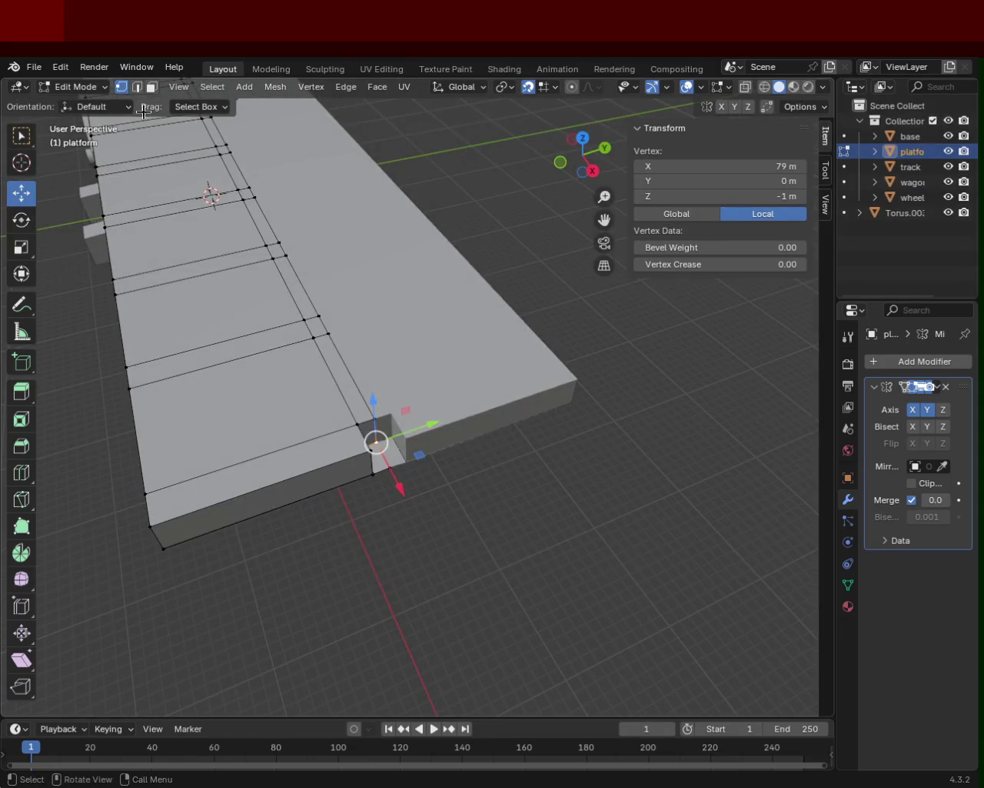
key(2)
click(365, 429)
key(g)
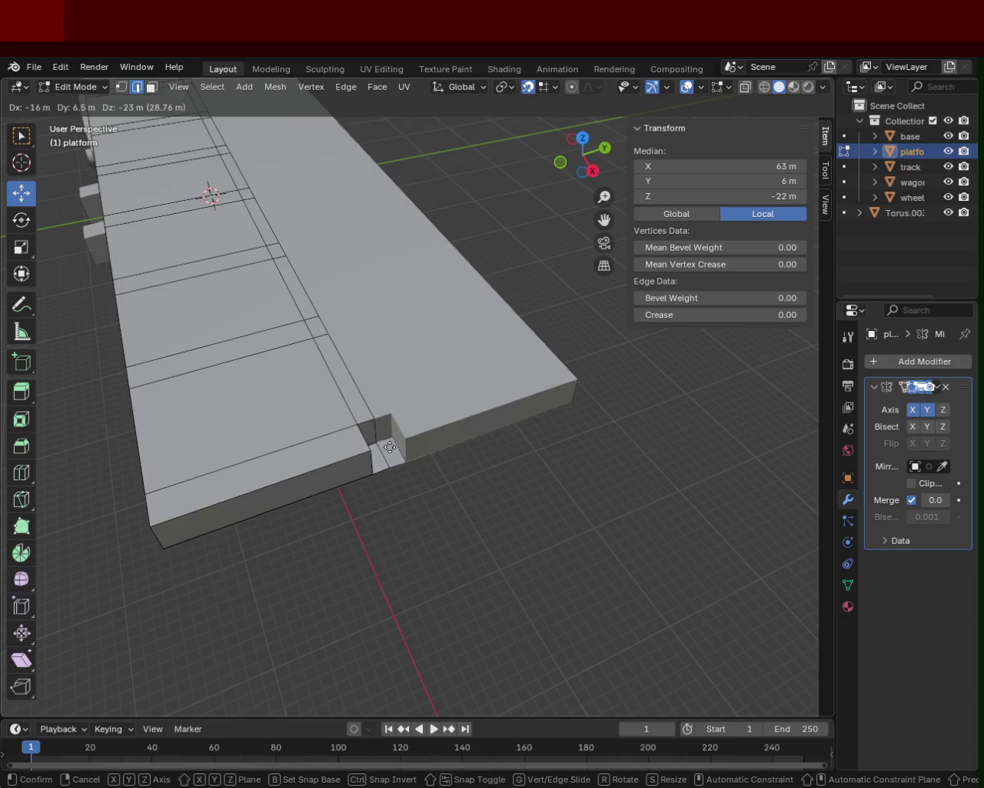
key(z)
key(x)
click(392, 457)
- Switch to vertex selection and pick the three vertices of the notch's side face
scroll(426, 465, up, 2)
middle_drag(427, 465, 376, 380)
click(121, 86)
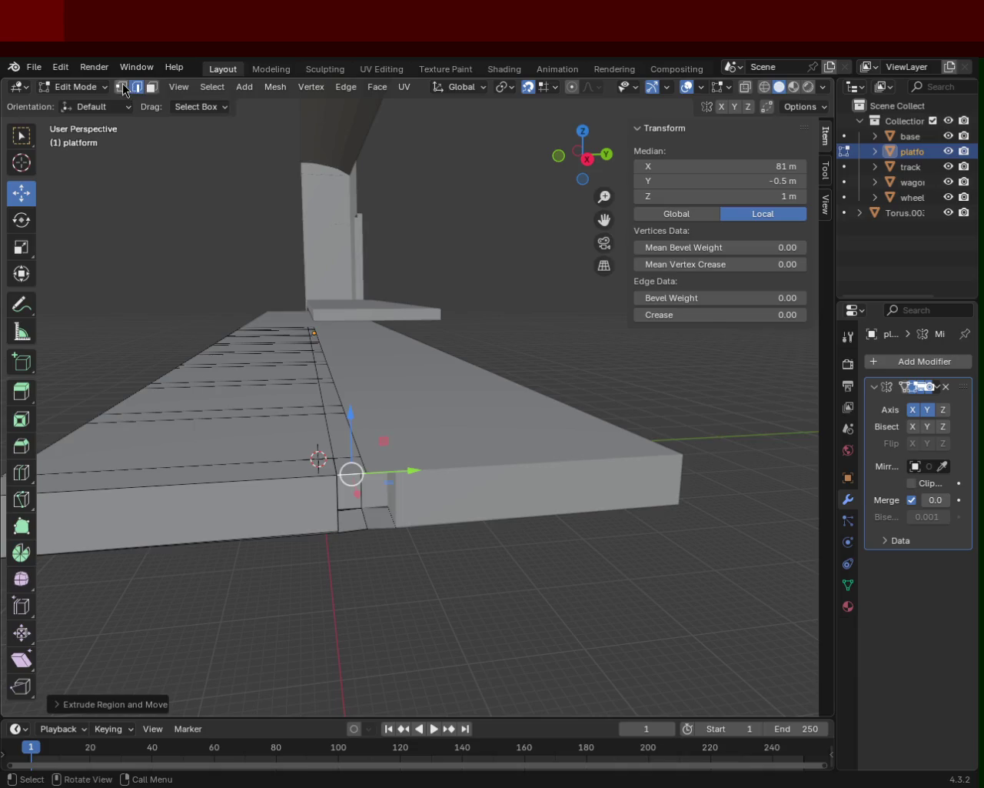
click(338, 531)
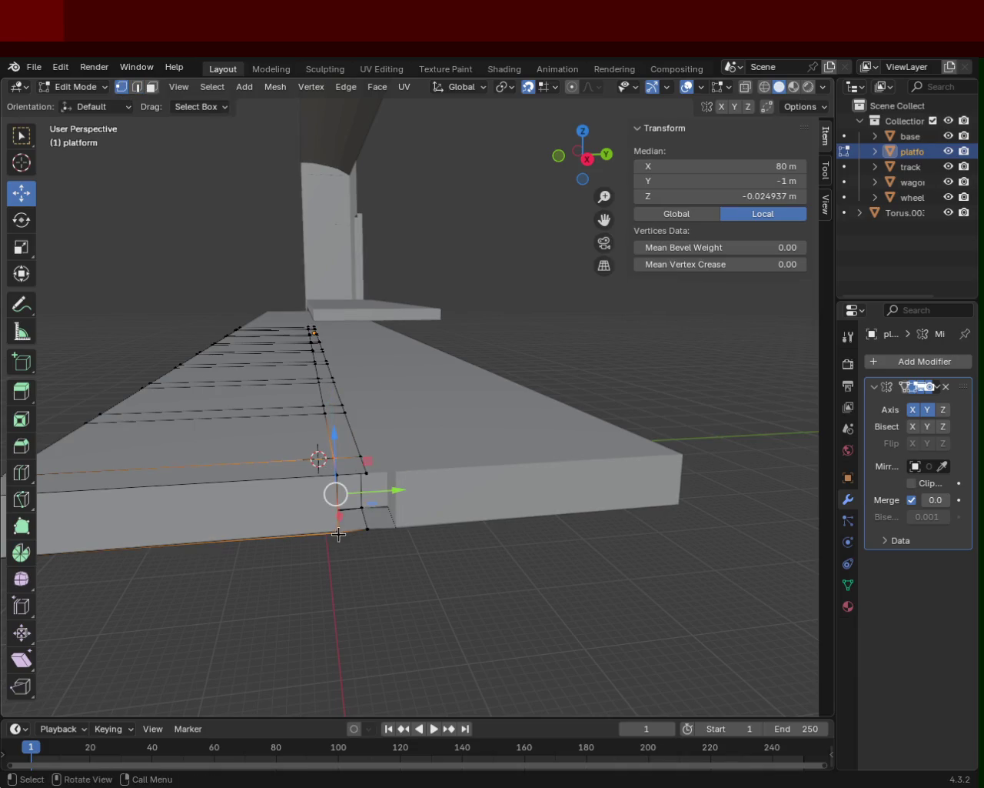
shift+click(340, 468)
shift+click(368, 528)
mouse_move(395, 509)
middle_down()
mouse_move(407, 442)
mouse_move(391, 472)
mouse_move(408, 418)
middle_up()
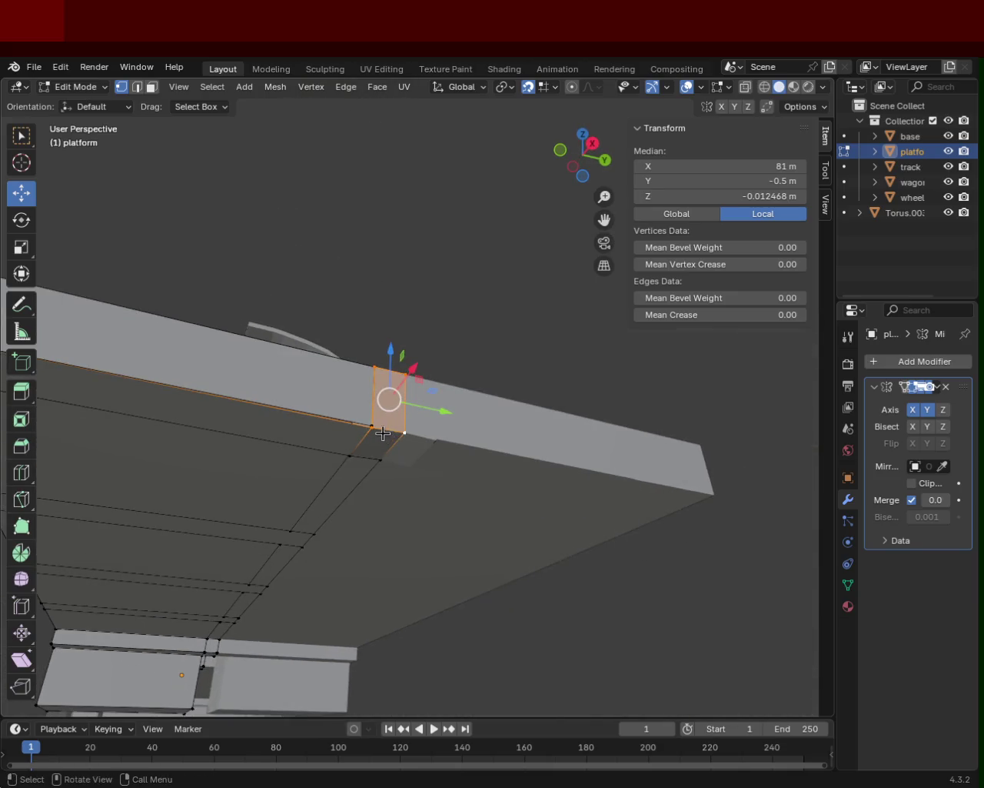
- Adjust the height of a vertex on the end strip along Z
click(373, 425)
key(g)
key(z)
click(375, 430)
key(g)
key(z)
click(374, 419)
click(454, 420)
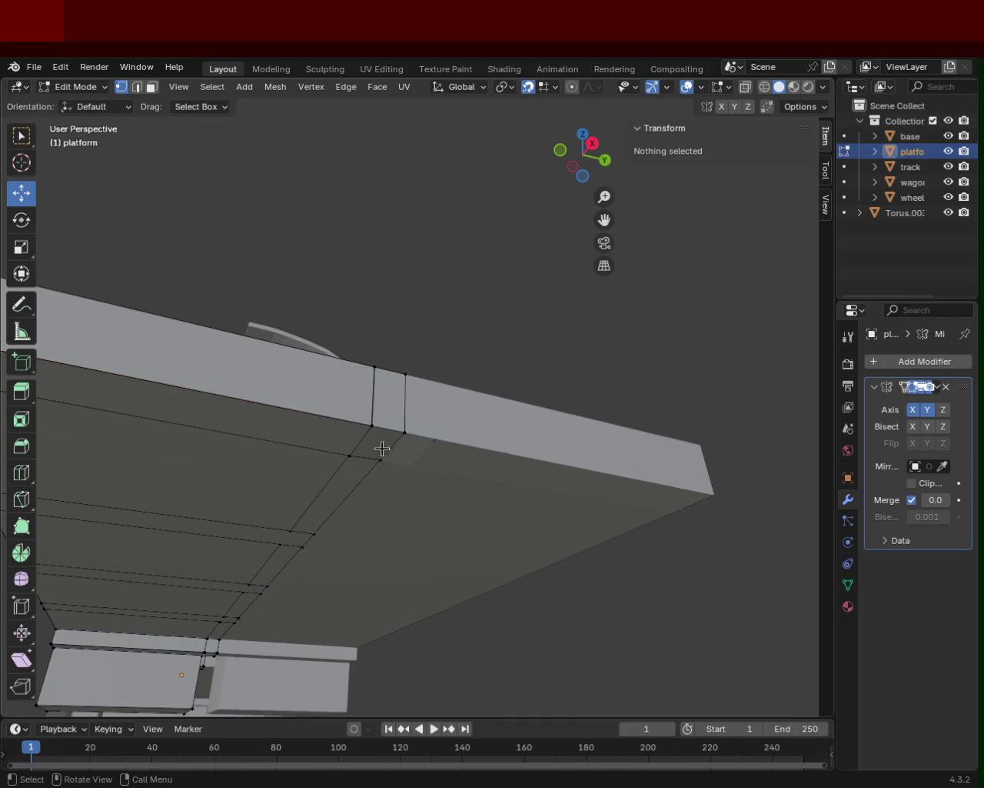
- Move the underside vertices along Z so they sit flush at Z -1 m
click(350, 455)
key(g)
key(z)
click(351, 451)
click(312, 532)
click(290, 528)
key(g)
key(z)
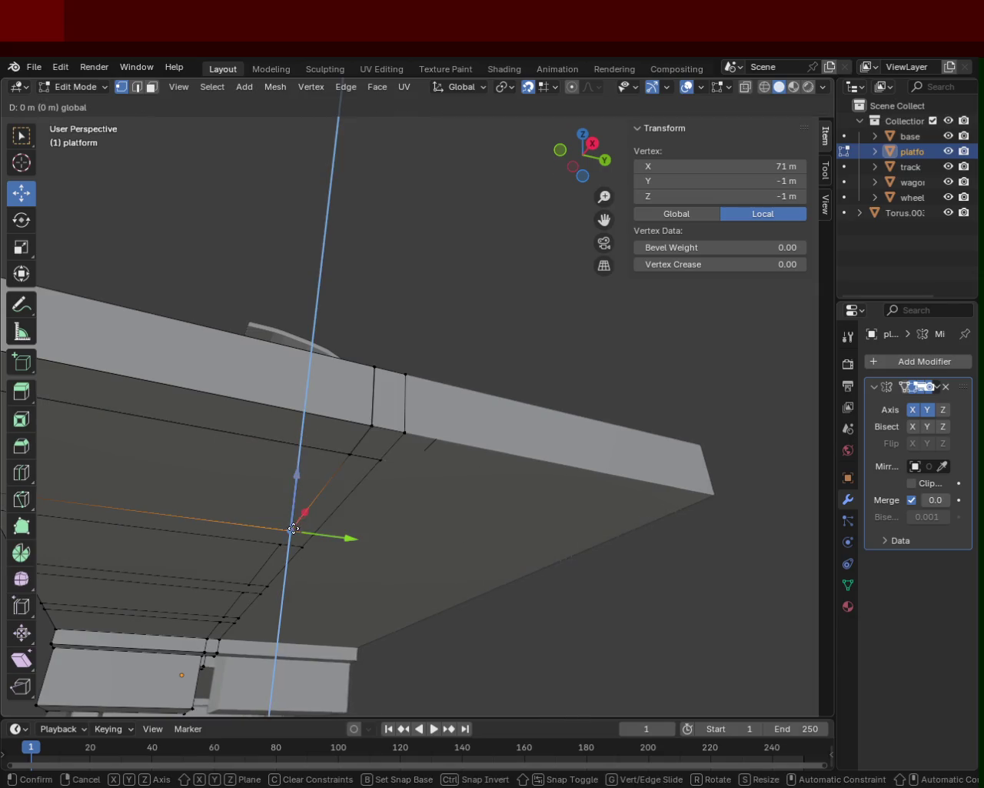
click(292, 532)
- Box-select the thin end face and extend the selection to the whole platform mesh
mouse_move(446, 321)
mouse_down()
mouse_move(417, 387)
mouse_move(361, 465)
mouse_up()
mouse_move(361, 466)
middle_down()
mouse_move(428, 488)
mouse_move(452, 451)
middle_up()
key(ctrl+l)
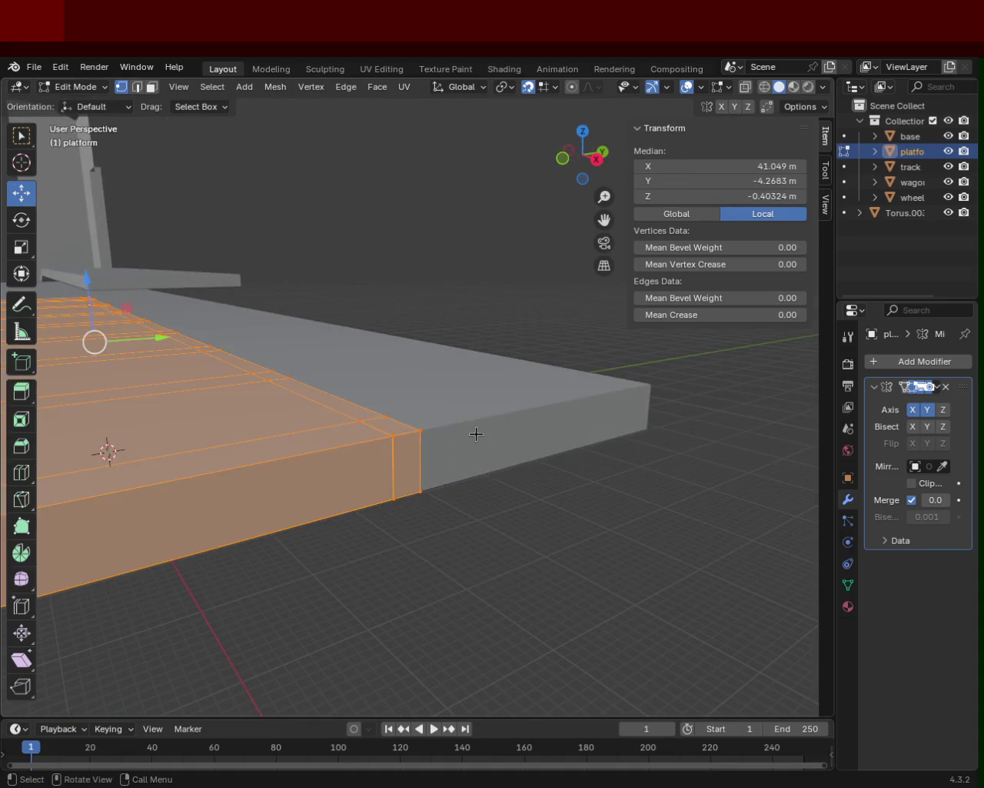
- Merge duplicate vertices by distance, removing 5 vertices
right_click(392, 395)
key(m)
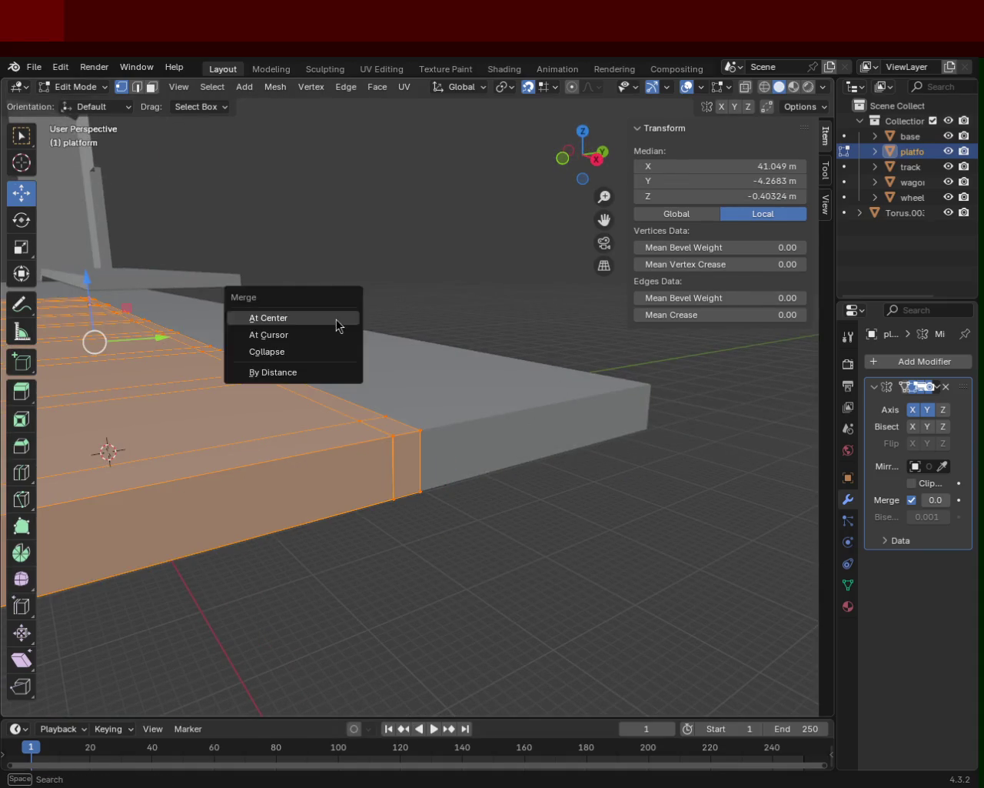
click(310, 373)
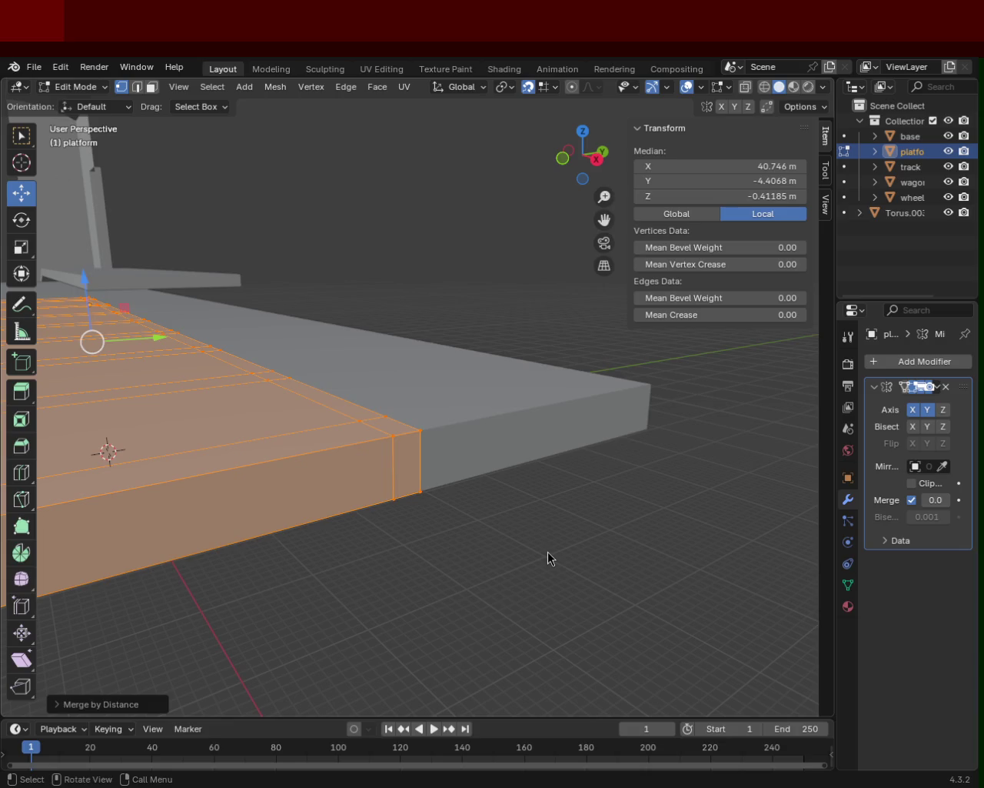
- Inspect the platform underside from low and top-down angles, deselecting everything with Alt+A
mouse_move(466, 413)
middle_down()
mouse_move(448, 454)
mouse_move(457, 382)
mouse_move(593, 323)
mouse_move(361, 416)
mouse_move(331, 464)
mouse_move(437, 318)
mouse_move(406, 299)
mouse_move(439, 336)
mouse_move(362, 361)
mouse_move(307, 323)
mouse_move(235, 312)
mouse_move(365, 398)
mouse_move(439, 415)
mouse_move(477, 456)
middle_up()
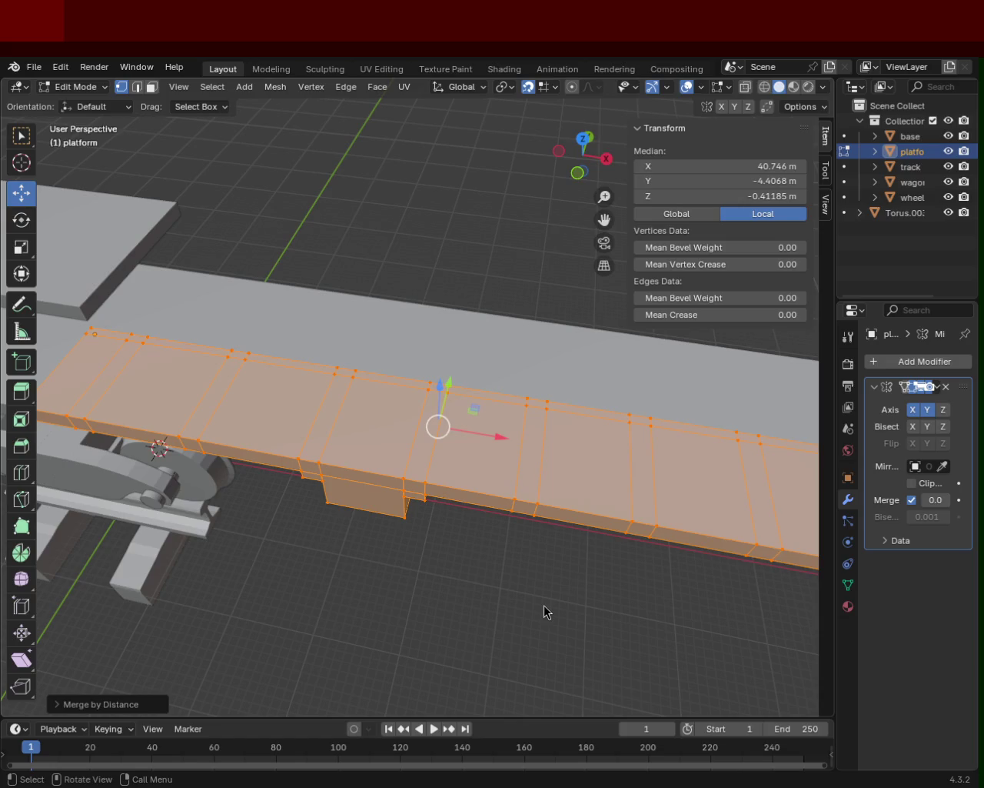
mouse_move(353, 463)
middle_down()
mouse_move(450, 359)
mouse_move(488, 401)
mouse_move(418, 384)
mouse_move(439, 380)
middle_up()
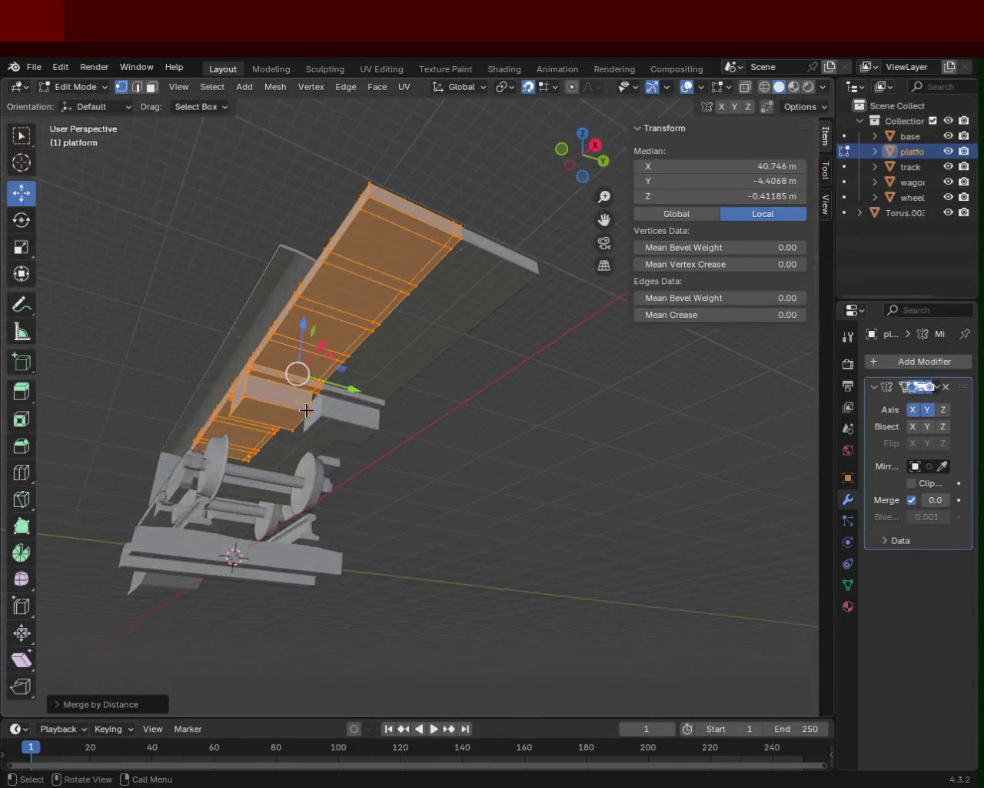
key(alt+a)
mouse_move(367, 299)
middle_down()
mouse_move(379, 401)
mouse_move(358, 516)
mouse_move(570, 496)
mouse_move(526, 490)
middle_up()
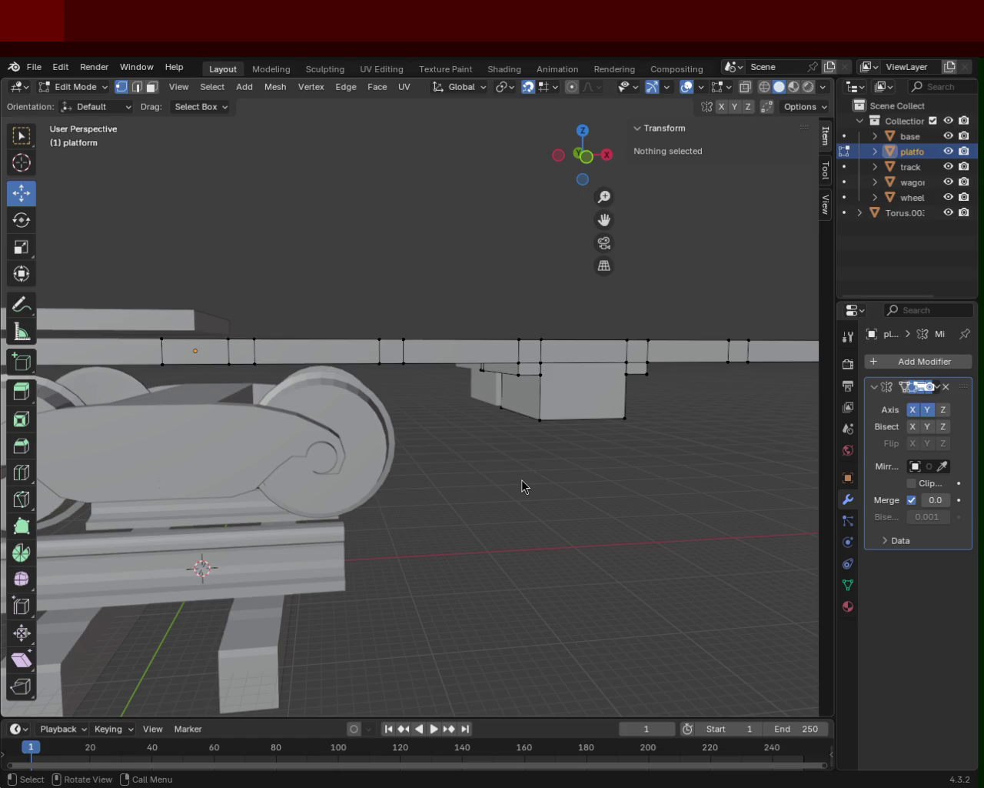
mouse_move(362, 339)
middle_down()
mouse_move(456, 425)
mouse_move(456, 464)
middle_up()
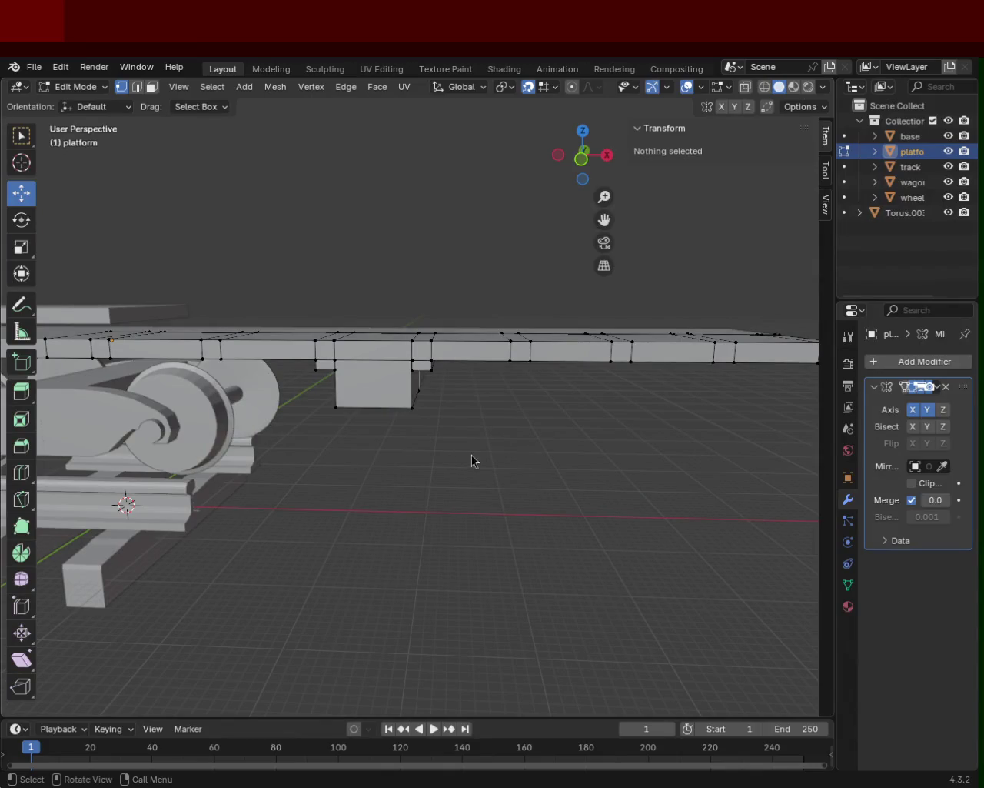
mouse_move(306, 292)
middle_down()
mouse_move(306, 465)
mouse_move(358, 306)
mouse_move(418, 348)
mouse_move(356, 282)
mouse_move(402, 314)
mouse_move(253, 263)
middle_up()
- Try selecting various vertices beneath the platform's underside end
click(410, 255)
shift+click(440, 254)
click(446, 252)
click(419, 251)
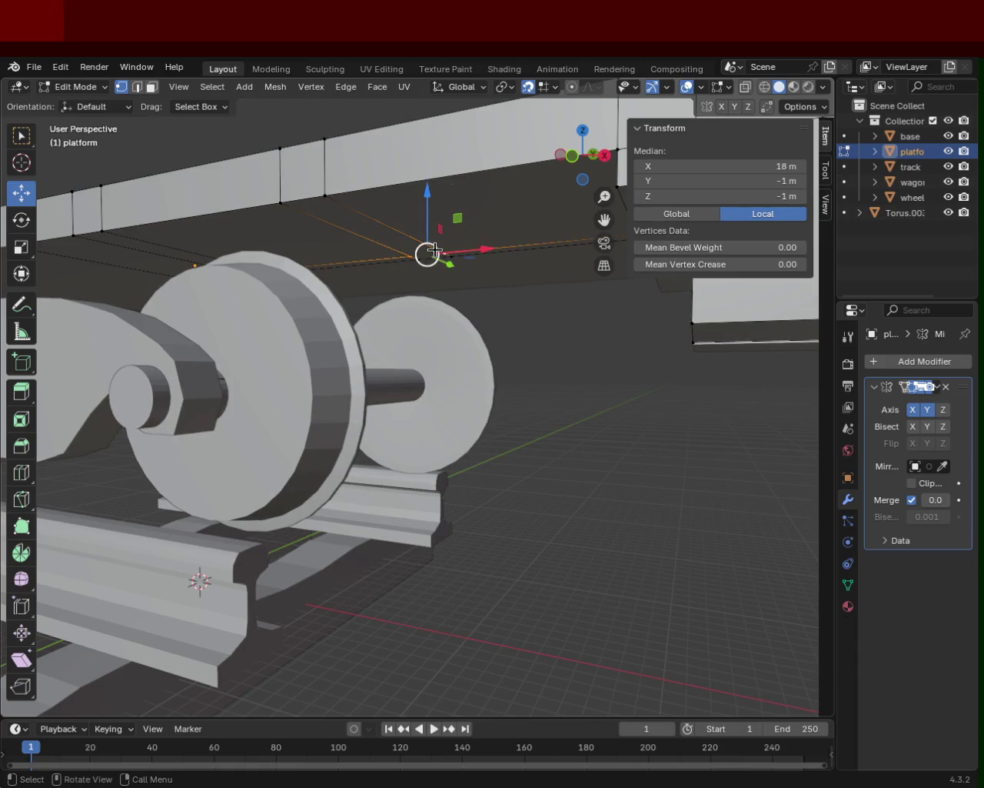
shift+click(429, 251)
mouse_move(300, 245)
middle_down()
mouse_move(361, 247)
mouse_move(301, 261)
middle_up()
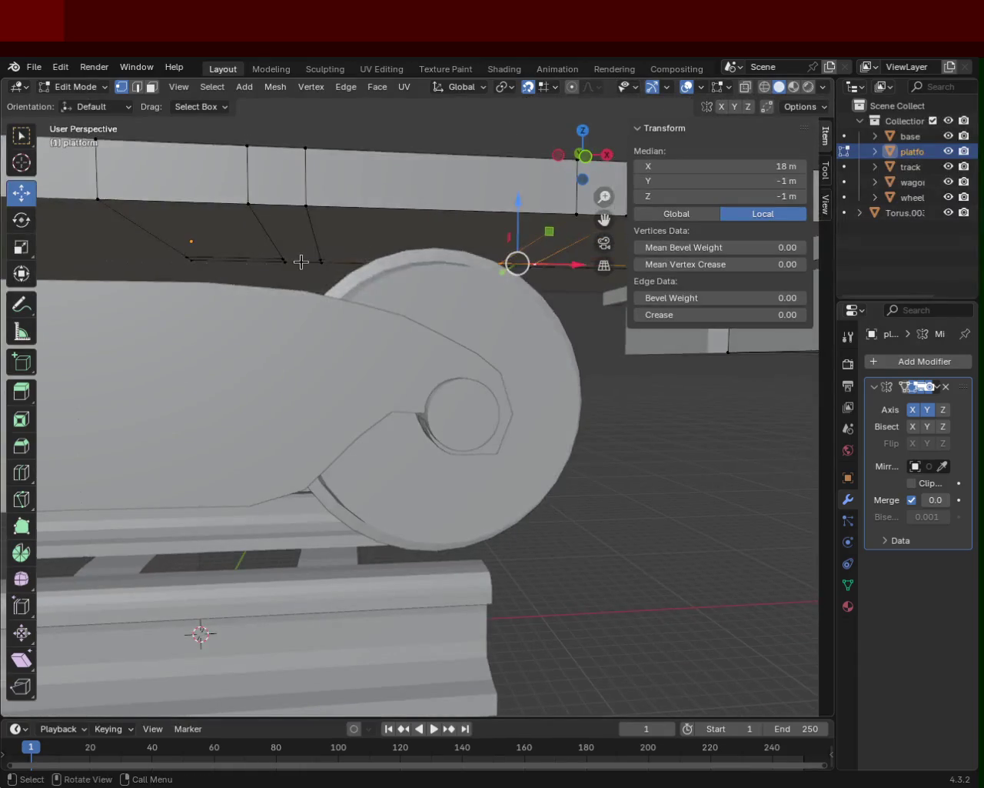
click(283, 260)
shift+click(325, 257)
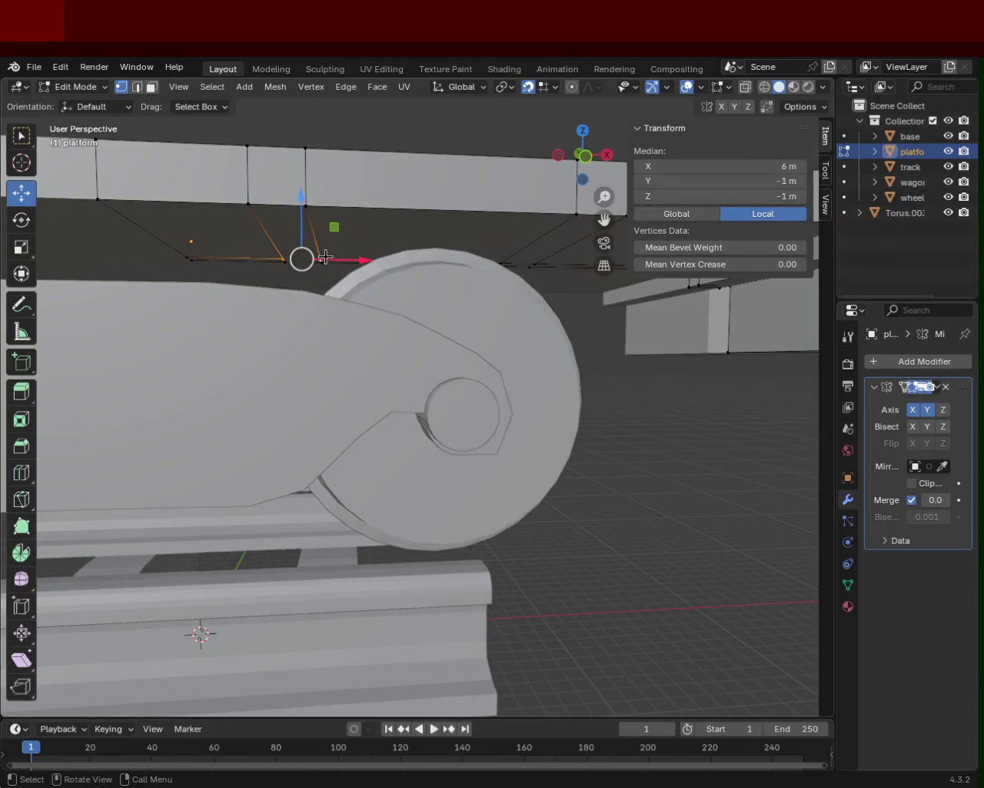
click(325, 257)
middle_drag(407, 266, 482, 285)
click(439, 277)
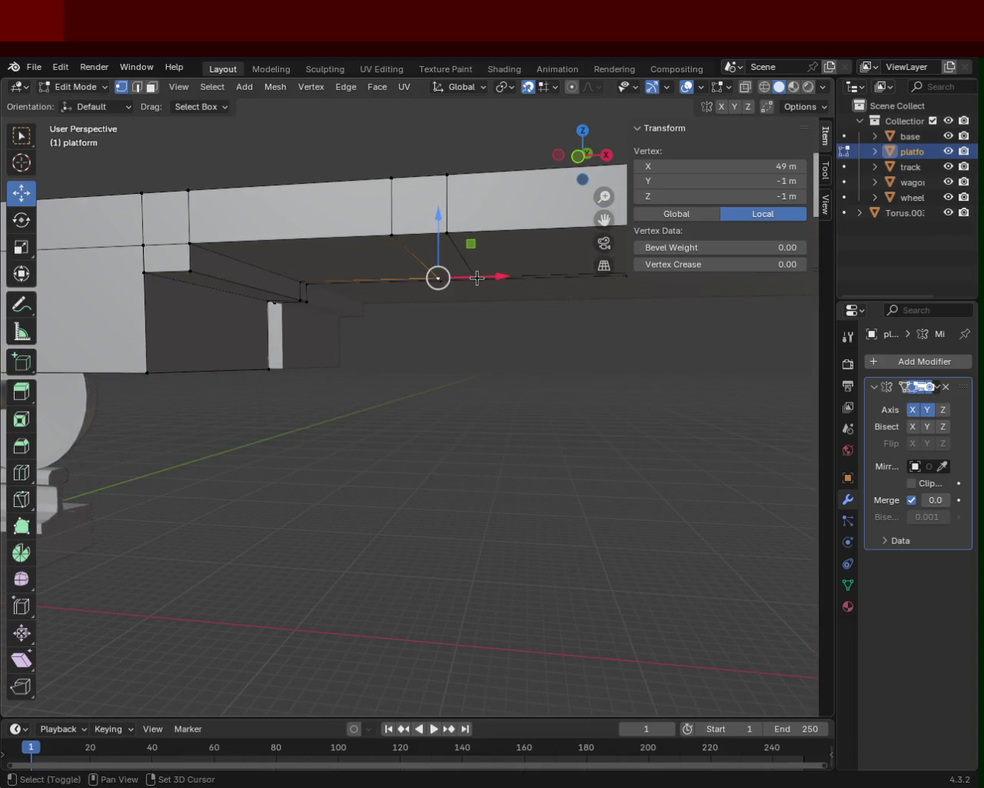
shift+click(475, 278)
mouse_move(543, 286)
middle_down()
mouse_move(194, 282)
mouse_move(341, 266)
middle_up()
- Move the underside vertex along X from 69 m to 71 m and check it
click(338, 228)
drag(339, 227, 490, 226)
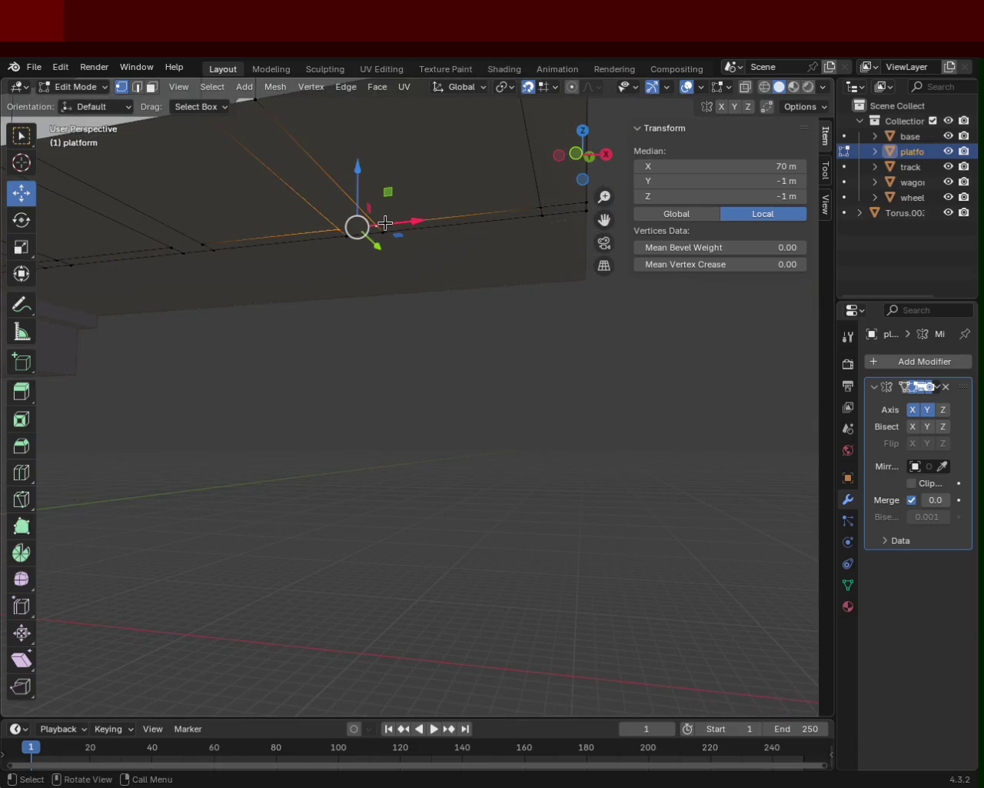
mouse_move(490, 226)
middle_down()
mouse_move(217, 249)
mouse_move(283, 236)
middle_up()
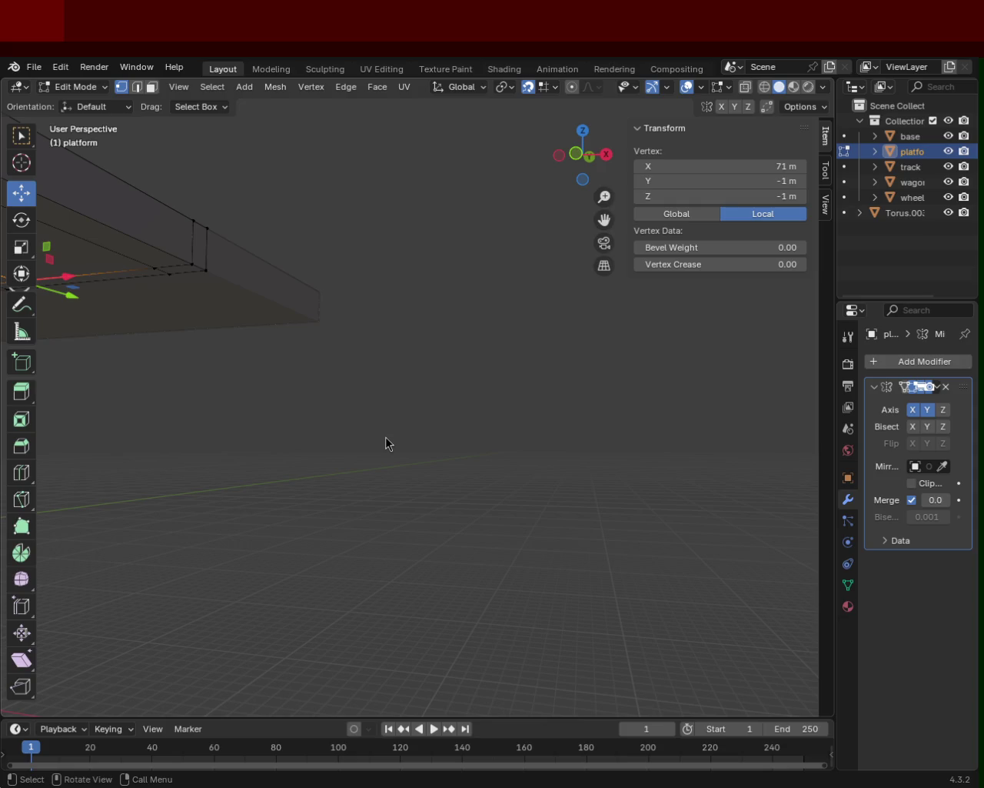
middle_drag(378, 334, 347, 406)
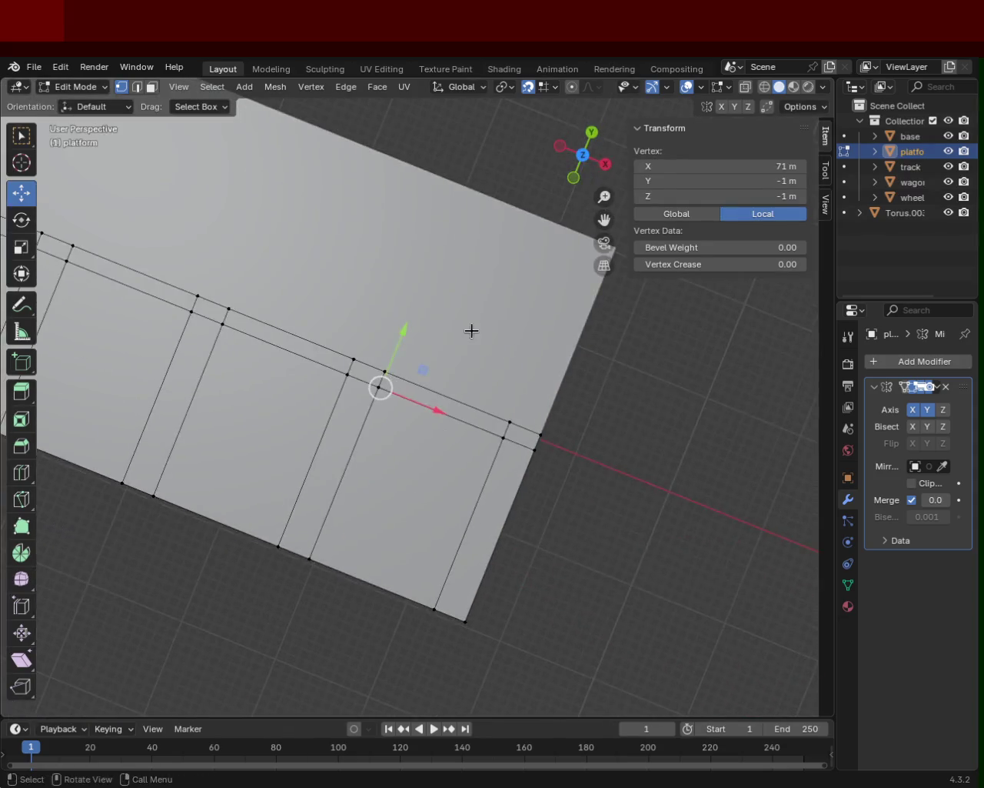
mouse_move(347, 406)
middle_down()
mouse_move(419, 286)
mouse_move(404, 360)
mouse_move(312, 378)
mouse_move(382, 336)
mouse_move(417, 364)
mouse_move(464, 462)
middle_up()
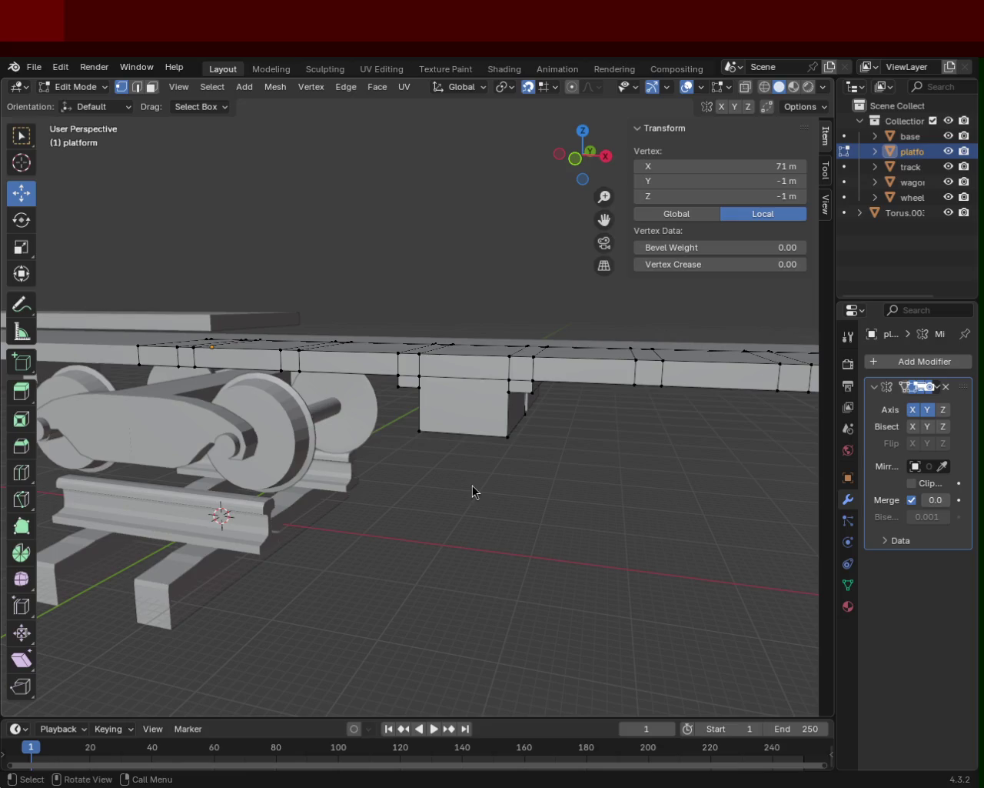
mouse_move(408, 360)
middle_down()
mouse_move(486, 500)
mouse_move(270, 460)
mouse_move(397, 369)
mouse_move(249, 300)
mouse_move(316, 274)
mouse_move(433, 330)
mouse_move(538, 297)
mouse_move(470, 372)
mouse_move(371, 354)
mouse_move(437, 439)
mouse_move(341, 408)
mouse_move(386, 378)
middle_up()
mouse_move(422, 325)
middle_down()
mouse_move(477, 346)
mouse_move(381, 341)
mouse_move(438, 332)
mouse_move(339, 397)
mouse_move(407, 395)
mouse_move(269, 385)
mouse_move(519, 396)
middle_up()
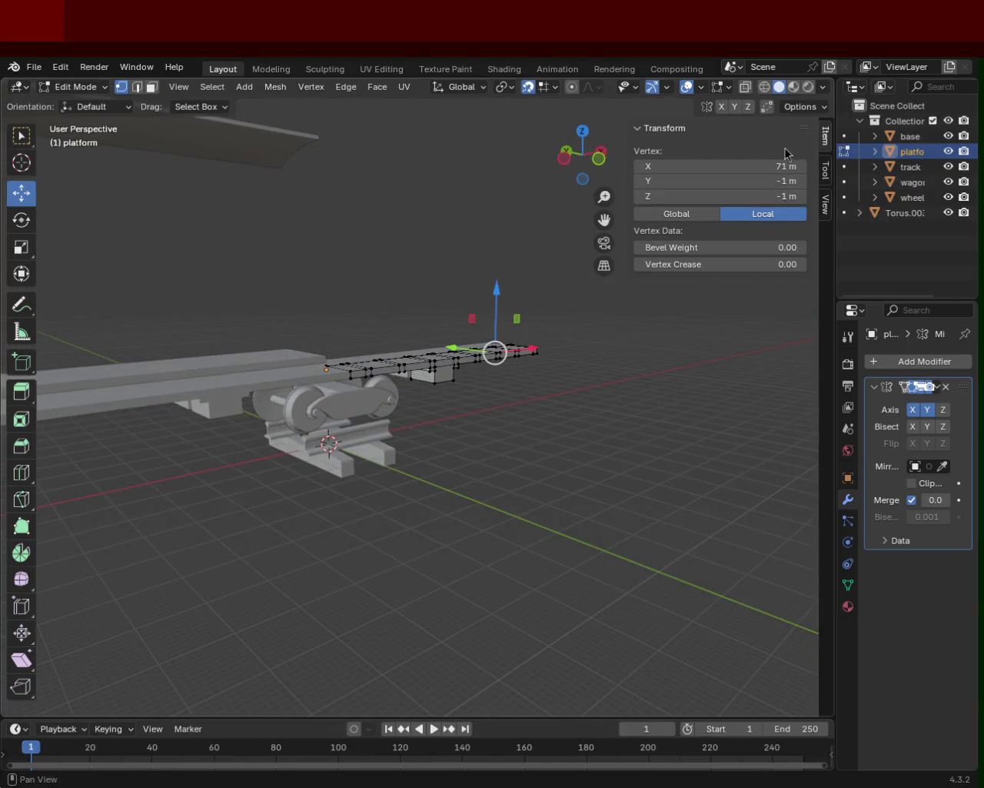
mouse_move(439, 249)
middle_down()
mouse_move(310, 294)
mouse_move(331, 300)
middle_up()
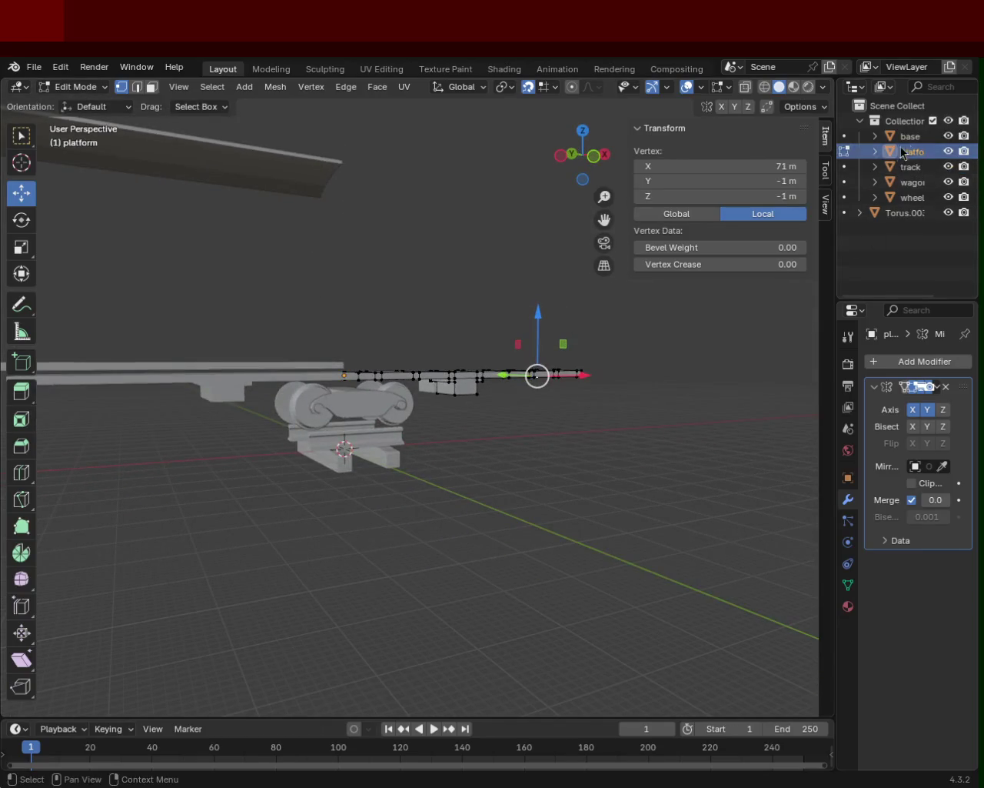
mouse_move(277, 361)
middle_down()
mouse_move(234, 398)
mouse_move(259, 323)
mouse_move(298, 374)
mouse_move(396, 297)
mouse_move(387, 409)
mouse_move(508, 454)
middle_up()
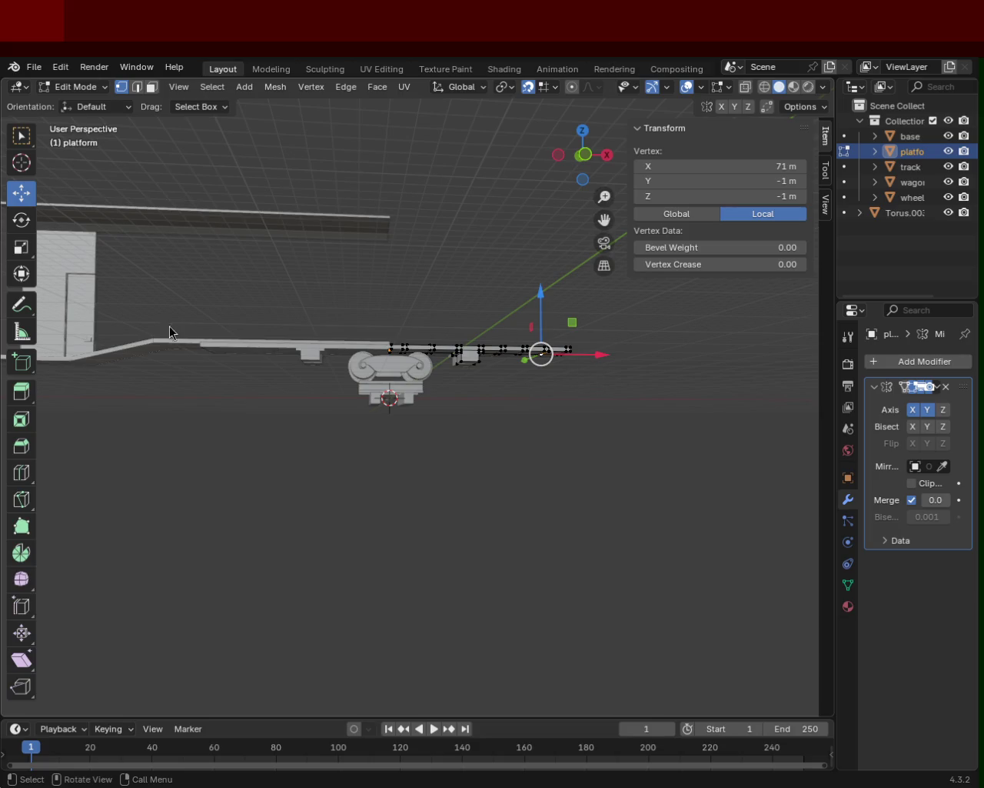
mouse_move(344, 208)
middle_down()
mouse_move(369, 455)
mouse_move(417, 411)
middle_up()
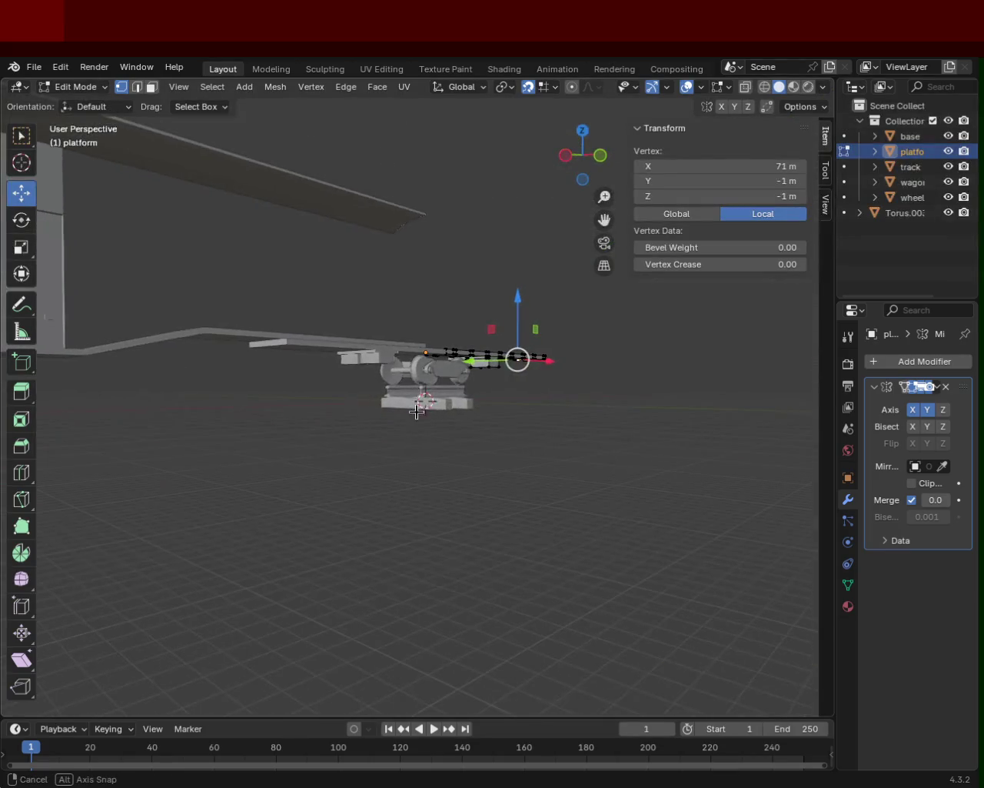
mouse_move(386, 338)
middle_down()
mouse_move(400, 369)
mouse_move(424, 358)
mouse_move(378, 327)
mouse_move(467, 278)
mouse_move(275, 392)
mouse_move(372, 361)
middle_up()
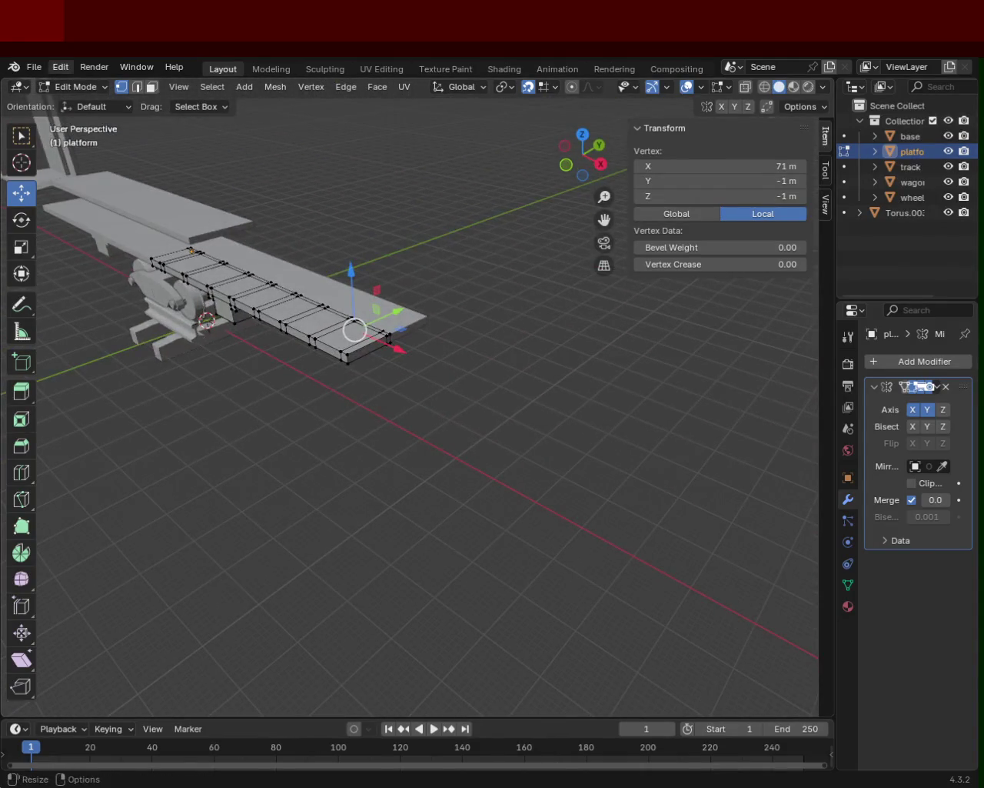
click(152, 86)
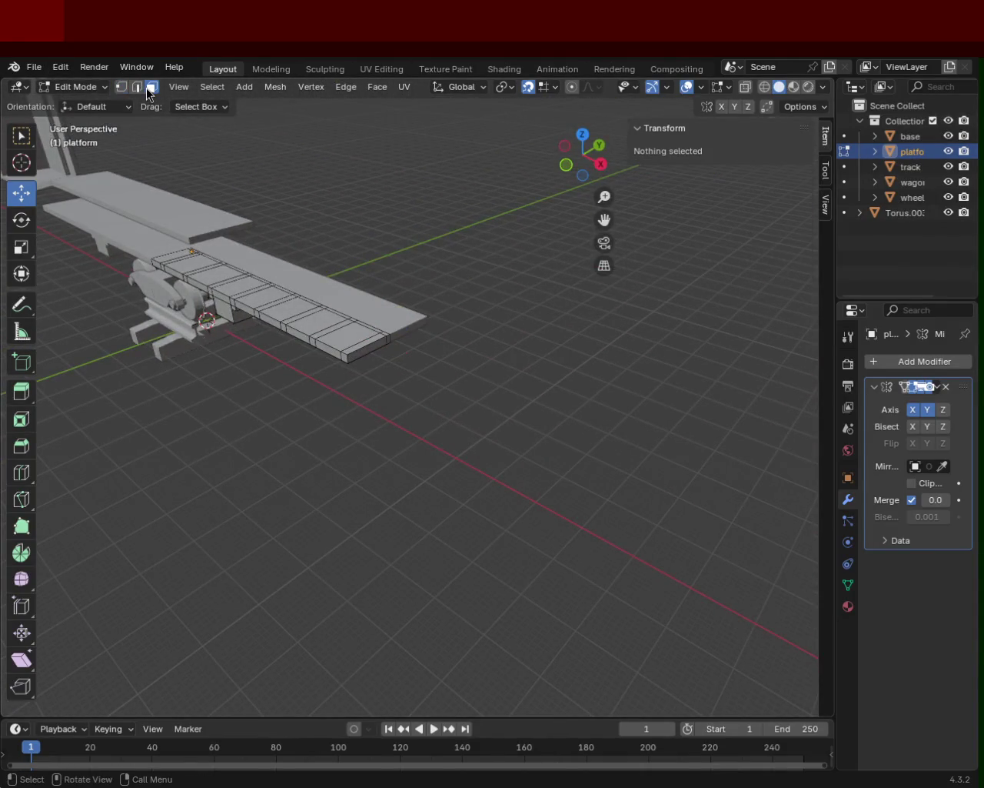
- Extrude the platform's end face along X, extending the slab to X 111 m
click(373, 351)
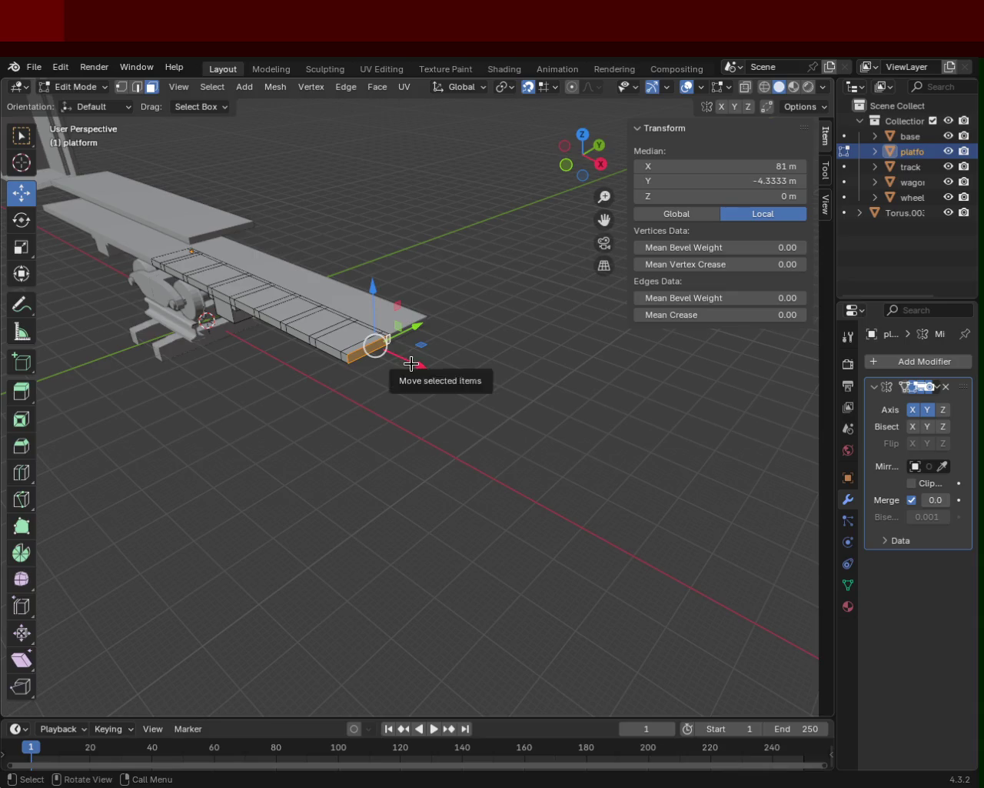
key(e)
key(z)
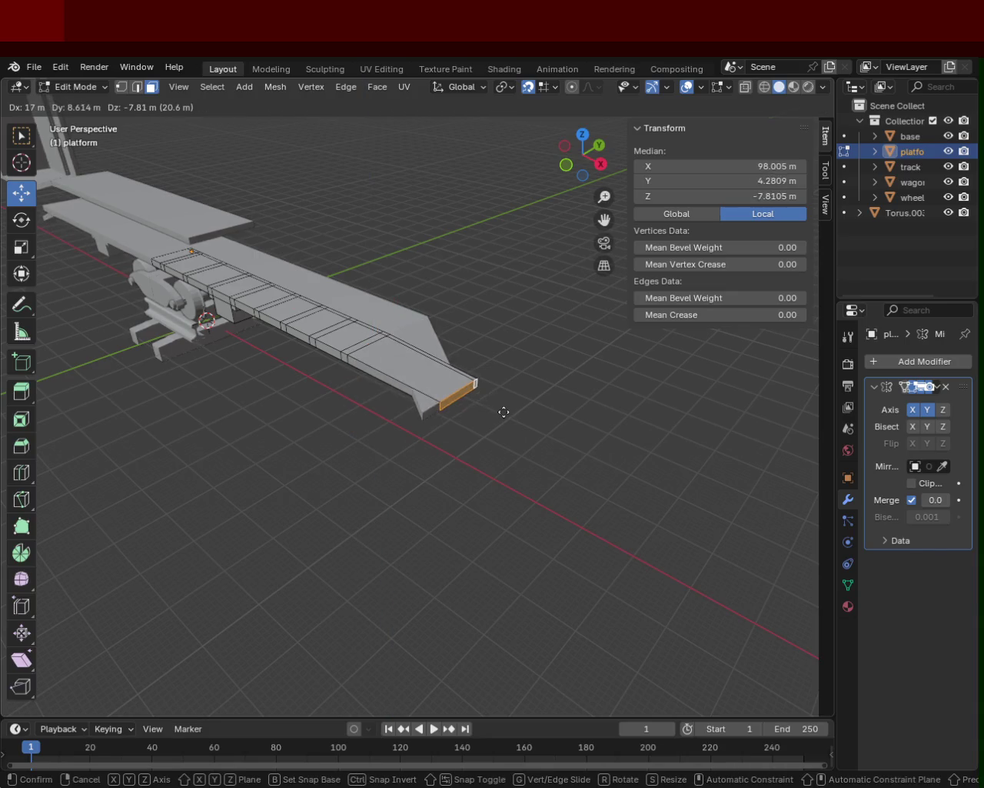
key(x)
click(487, 423)
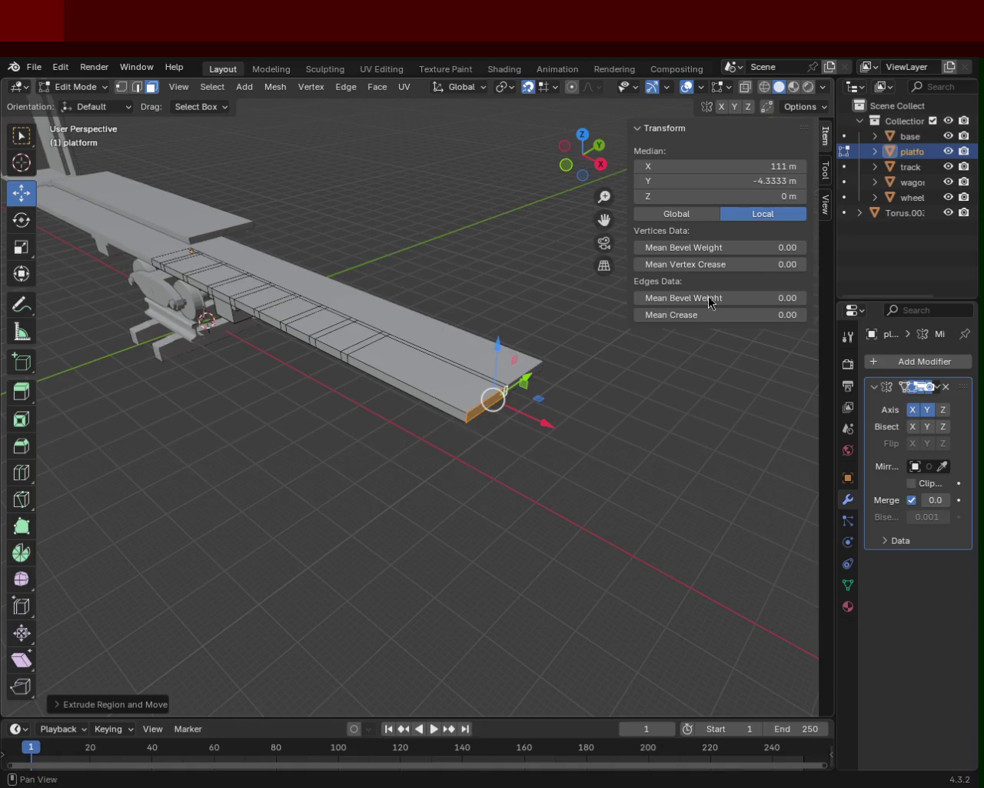
mouse_move(305, 251)
middle_down()
mouse_move(475, 257)
mouse_move(757, 245)
middle_up()
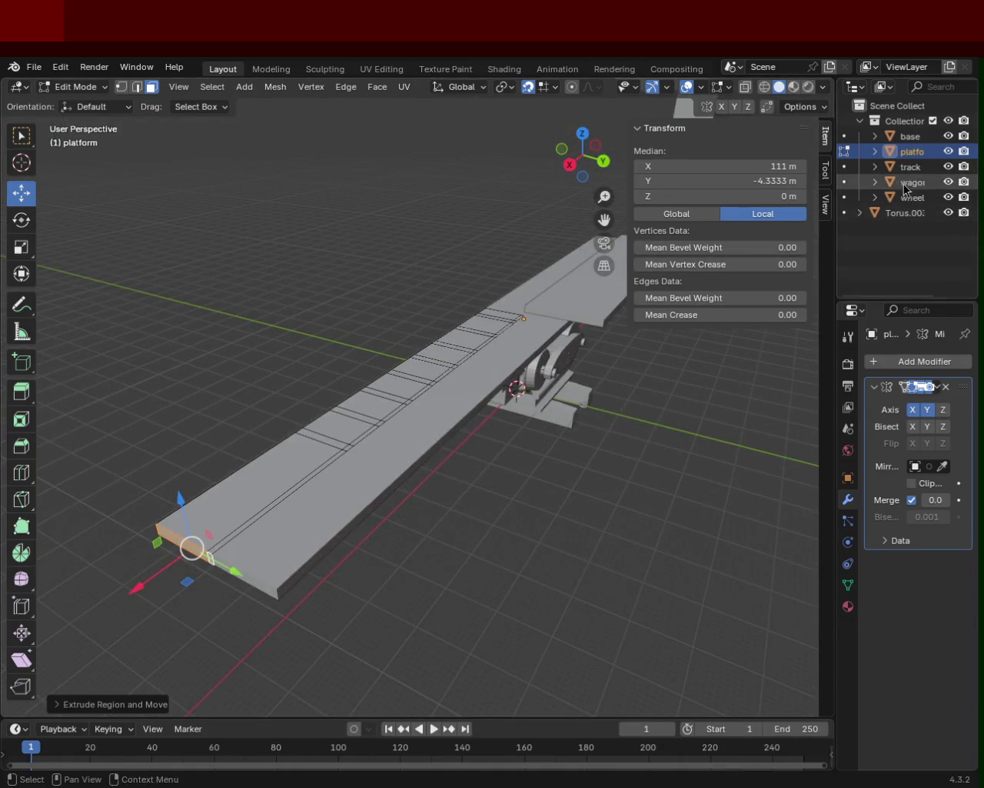
middle_drag(407, 359, 494, 341)
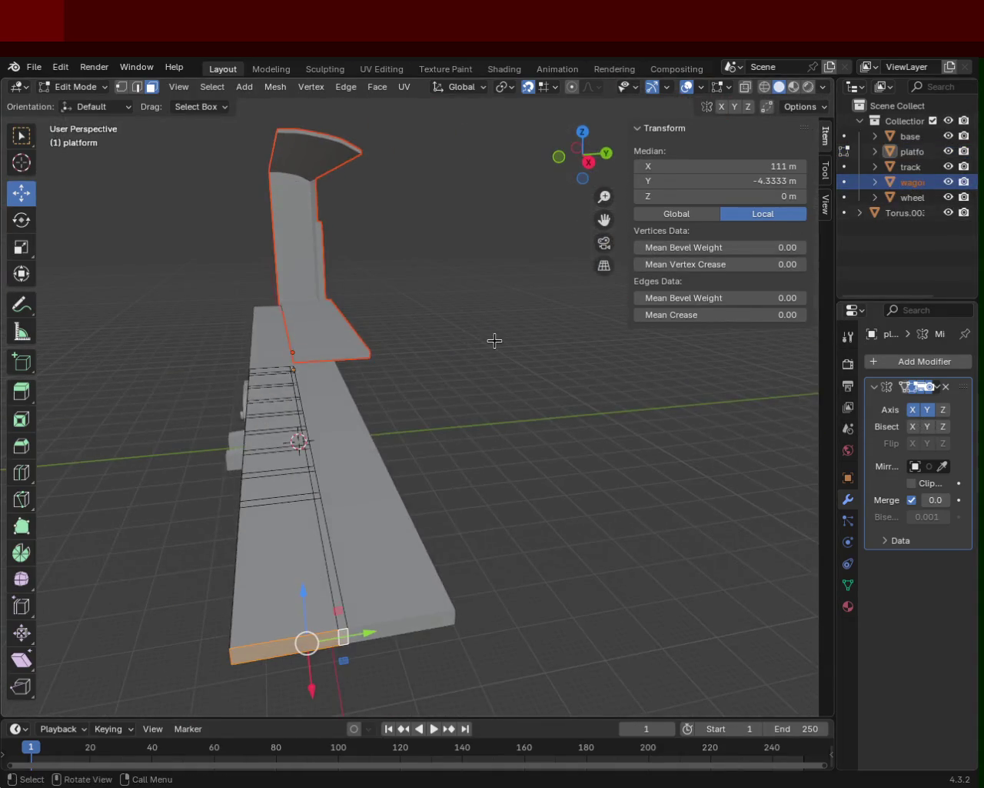
- In Object Mode, enable Mirror Y on the wagon so it mirrors on both axes
key(Tab)
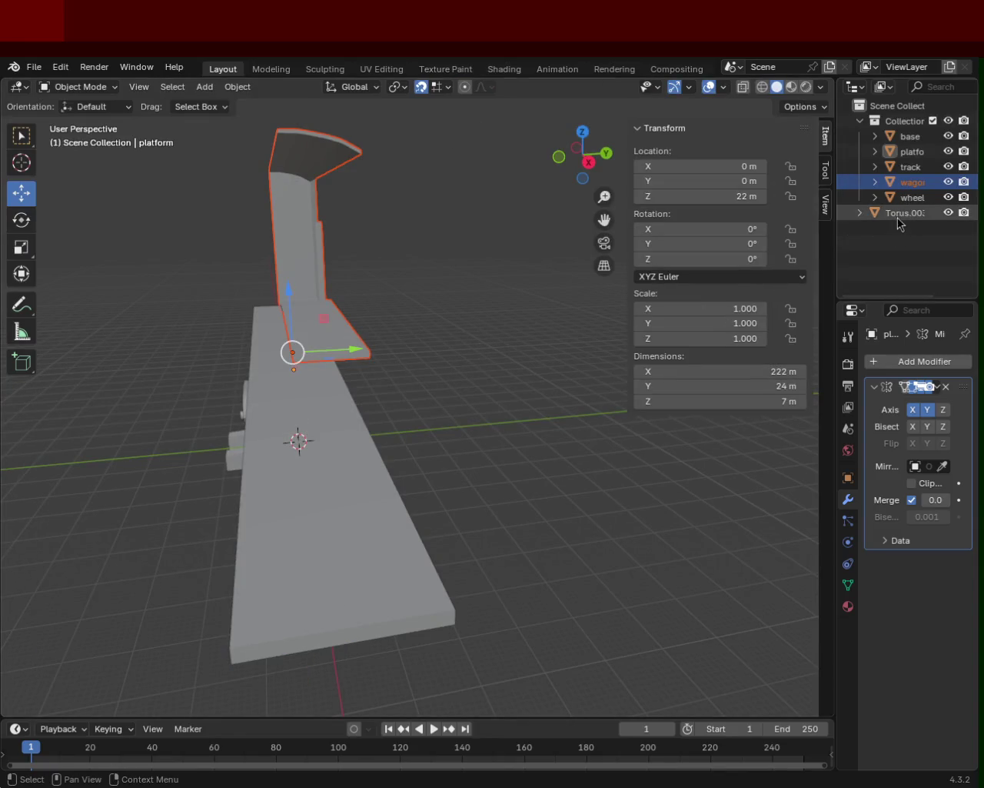
click(900, 213)
click(911, 183)
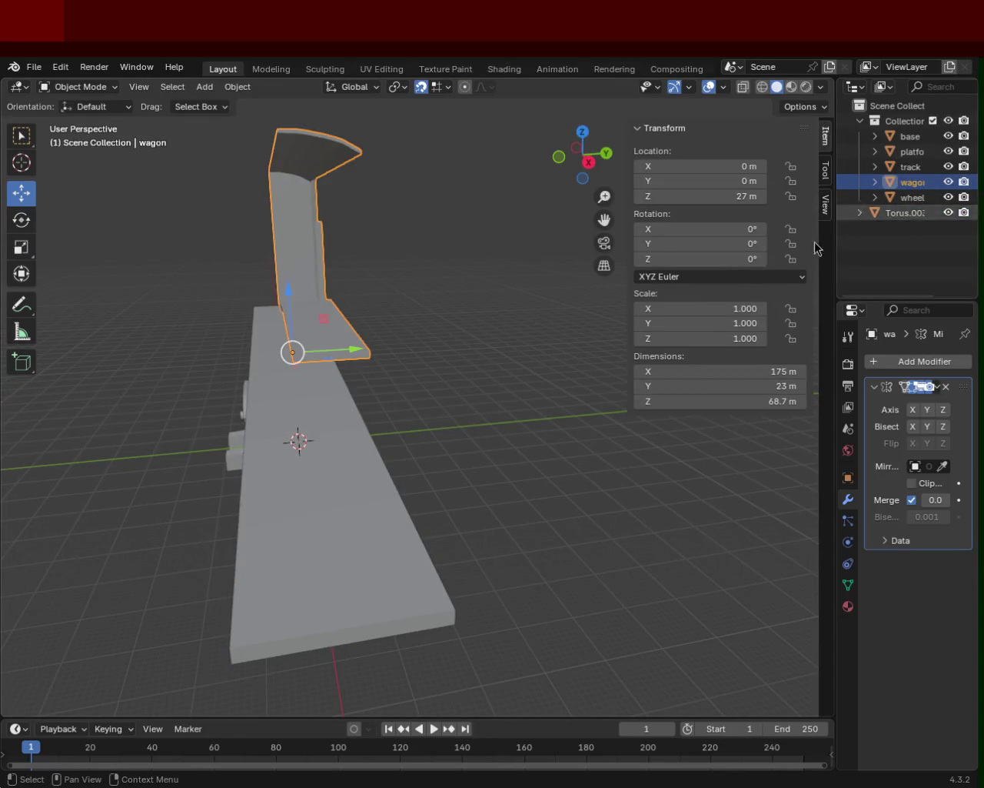
click(929, 410)
scroll(318, 421, up, 3)
mouse_move(319, 421)
middle_down()
mouse_move(385, 373)
mouse_move(410, 432)
mouse_move(314, 389)
mouse_move(277, 398)
mouse_move(330, 418)
middle_up()
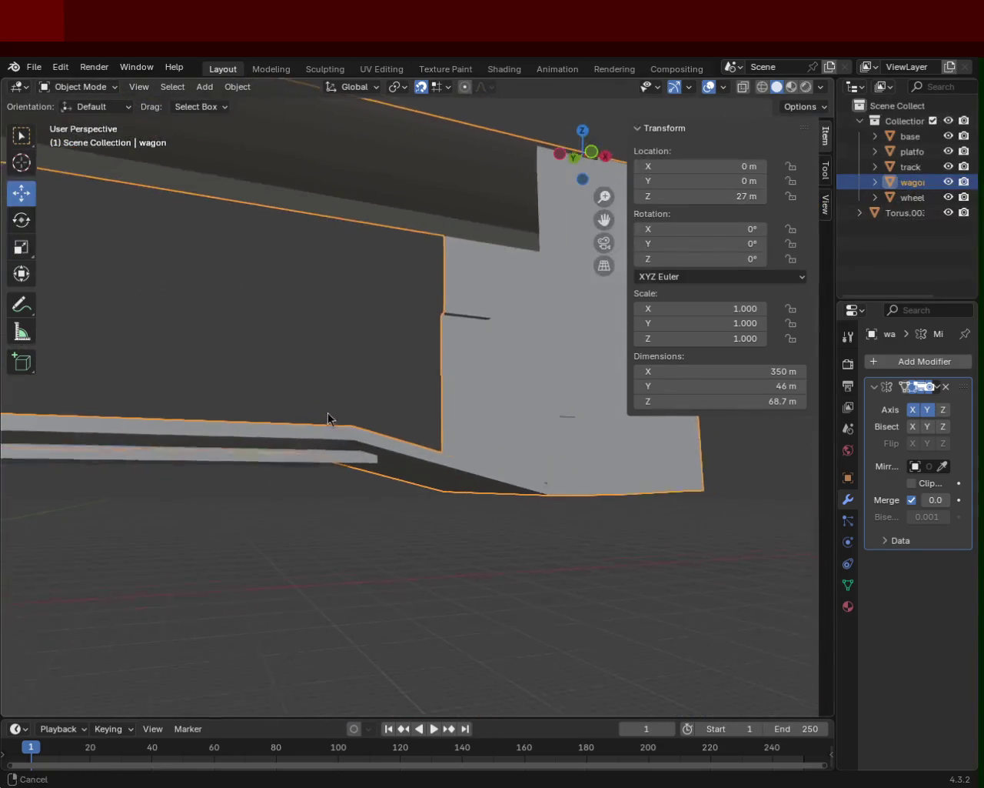
- In the platform's Edit Mode, slide the end face along X to match the wagon's end
mouse_move(454, 354)
middle_down()
mouse_move(397, 284)
mouse_move(318, 323)
mouse_move(320, 334)
mouse_move(383, 321)
middle_up()
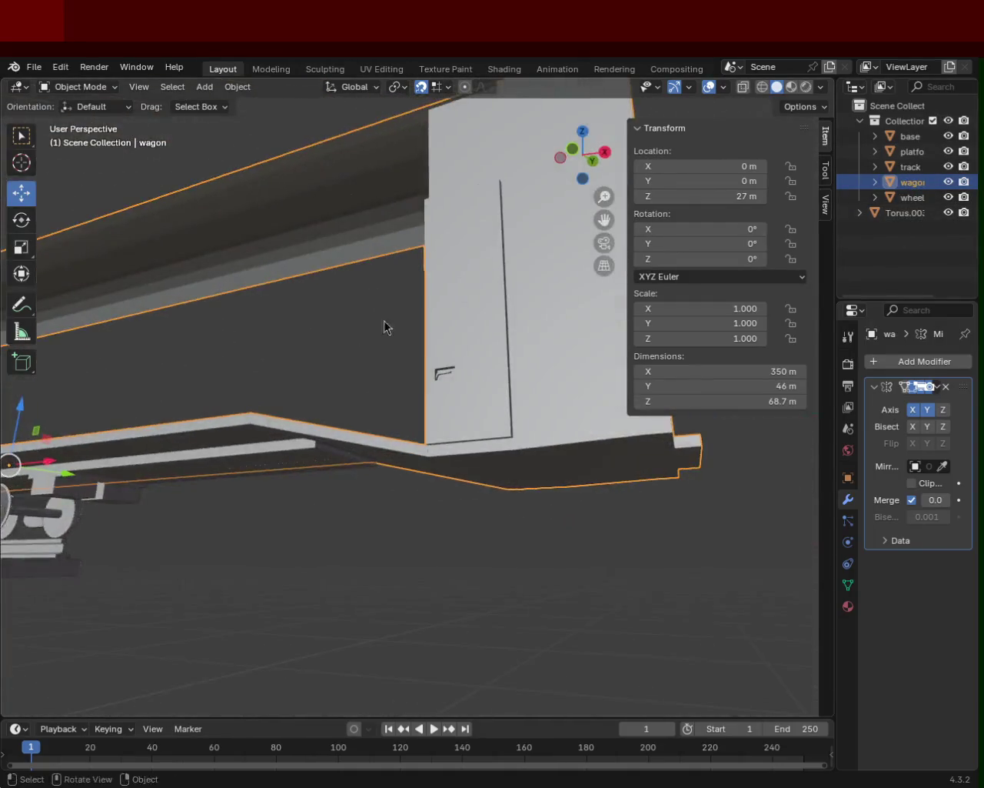
click(911, 153)
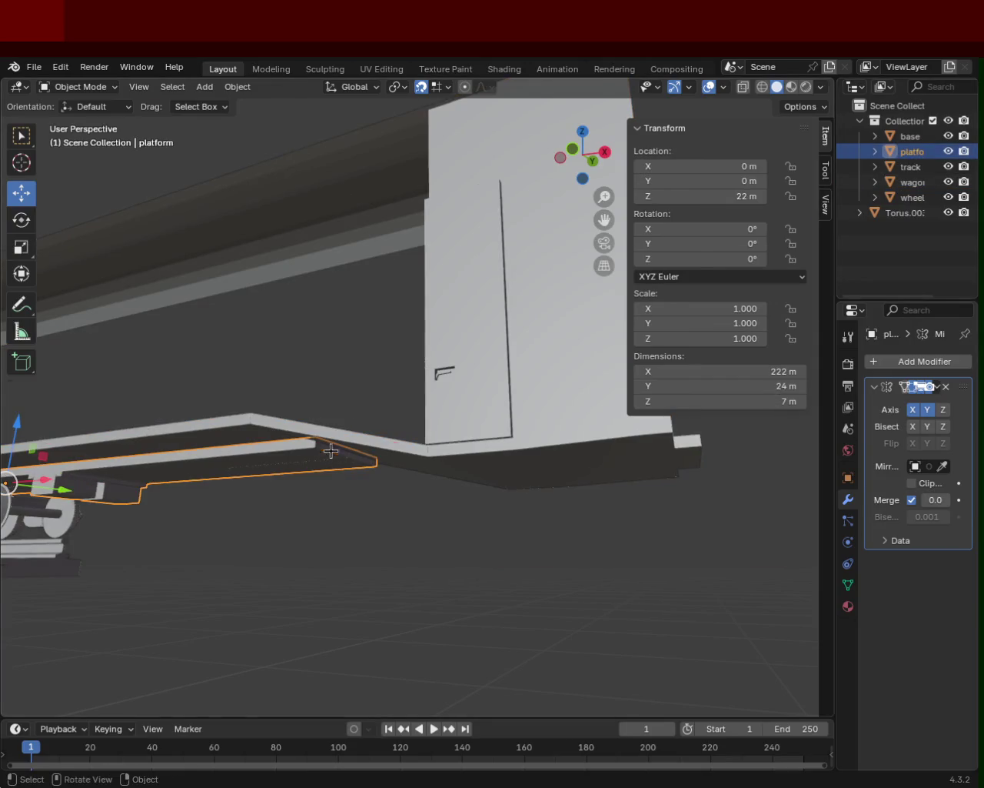
key(Tab)
drag(394, 445, 310, 451)
middle_drag(310, 451, 386, 456)
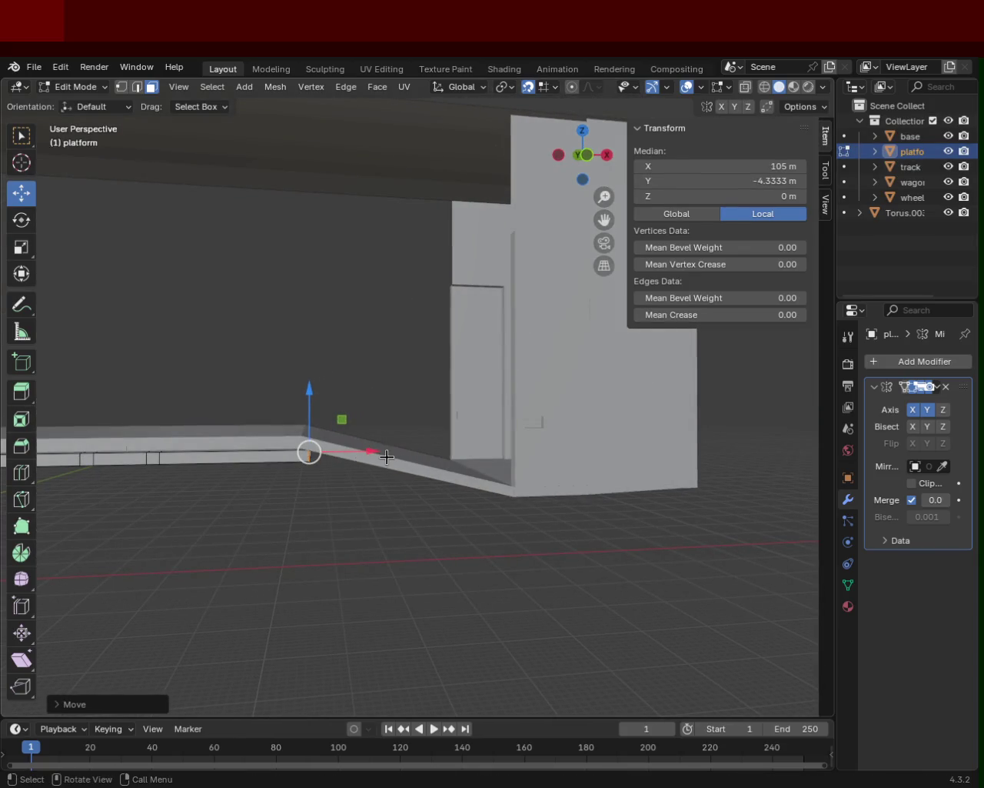
drag(329, 451, 293, 467)
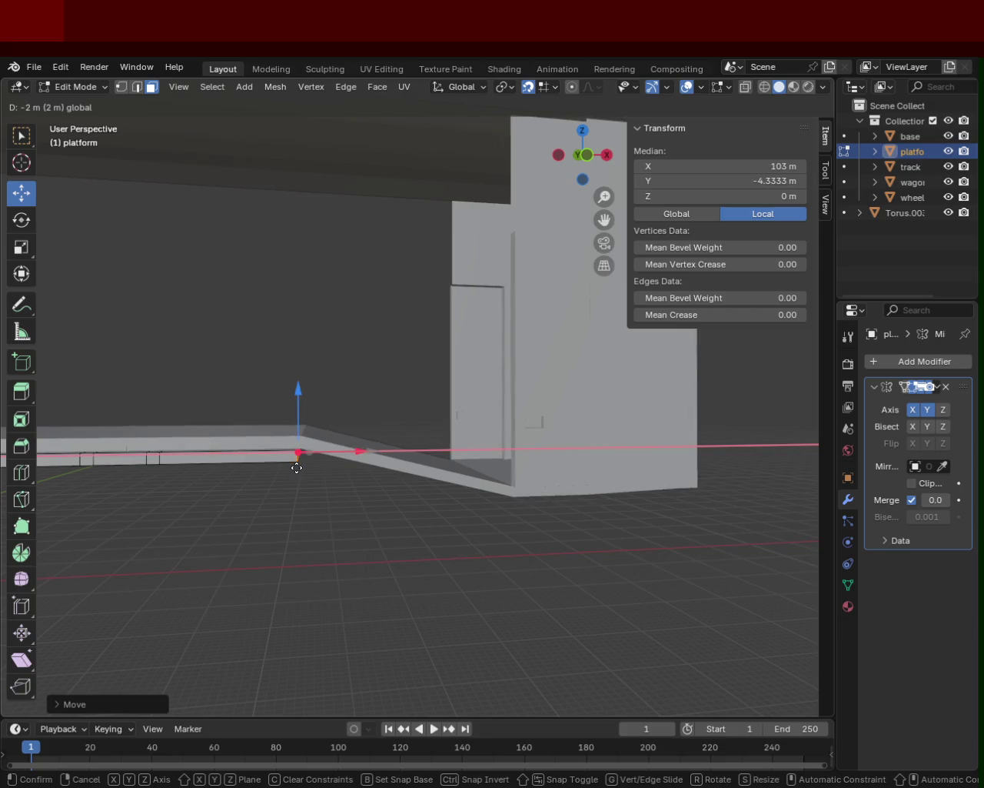
click(297, 467)
- Deselect the platform mesh and zoom in to check the alignment
click(336, 520)
mouse_move(325, 464)
ctrl+middle_down()
mouse_move(279, 507)
mouse_move(296, 440)
mouse_move(211, 470)
mouse_move(341, 512)
mouse_move(456, 512)
mouse_move(373, 388)
mouse_move(451, 418)
mouse_move(384, 417)
mouse_move(356, 436)
mouse_move(442, 393)
mouse_move(439, 374)
mouse_move(400, 415)
mouse_move(387, 411)
mouse_move(469, 431)
ctrl+middle_up()
scroll(420, 426, up, 3)
scroll(420, 426, up, 2)
scroll(420, 426, up, 2)
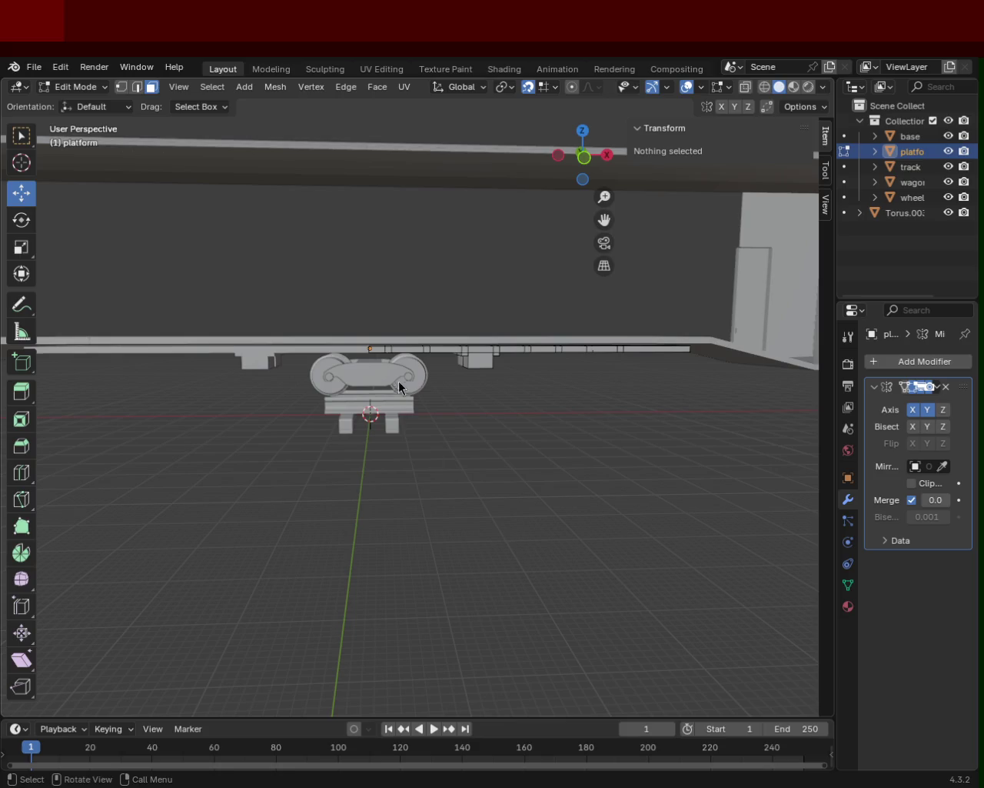
- Extrude a bottom face of the platform downward twice and lower it along Z
mouse_move(320, 403)
middle_down()
mouse_move(369, 334)
mouse_move(397, 374)
mouse_move(278, 382)
middle_up()
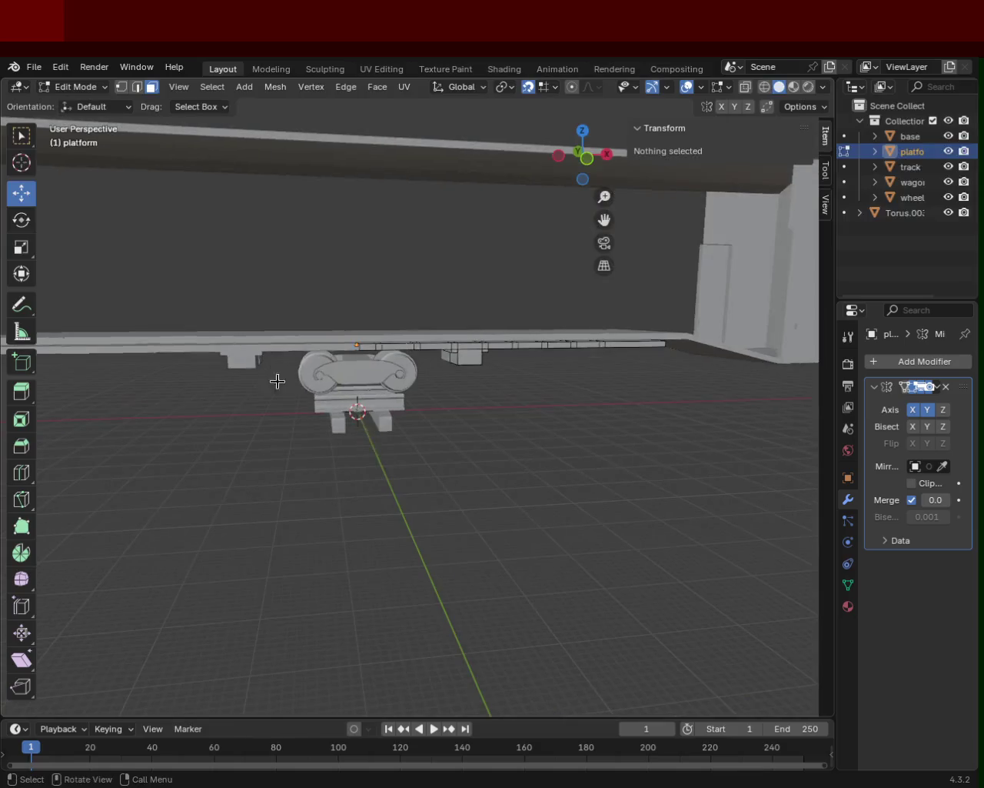
scroll(335, 355, up, 5)
mouse_move(335, 355)
middle_down()
mouse_move(369, 341)
mouse_move(300, 320)
middle_up()
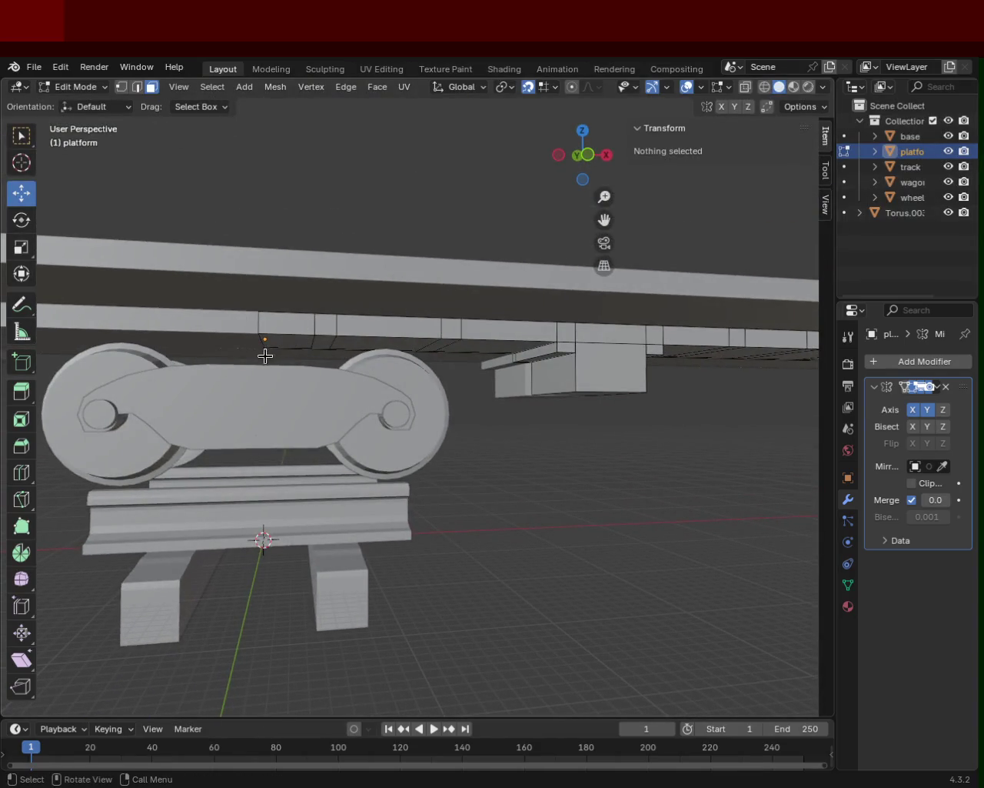
click(285, 351)
key(e)
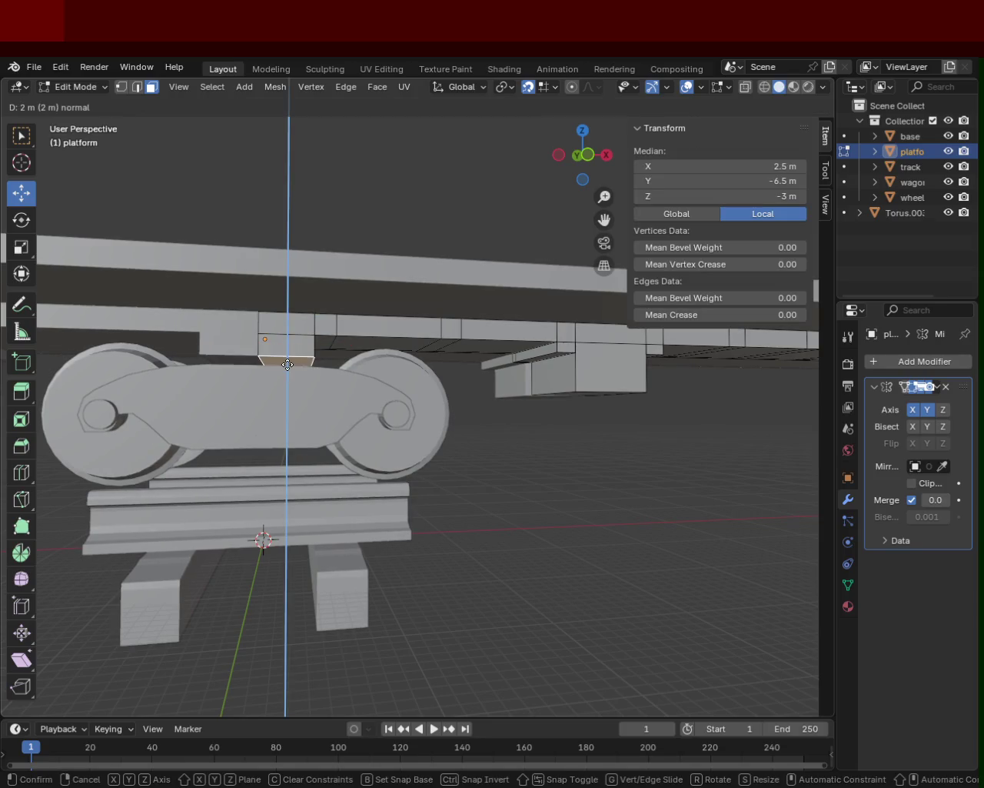
click(288, 363)
mouse_move(286, 369)
middle_down()
mouse_move(387, 428)
mouse_move(320, 370)
middle_up()
key(e)
click(310, 327)
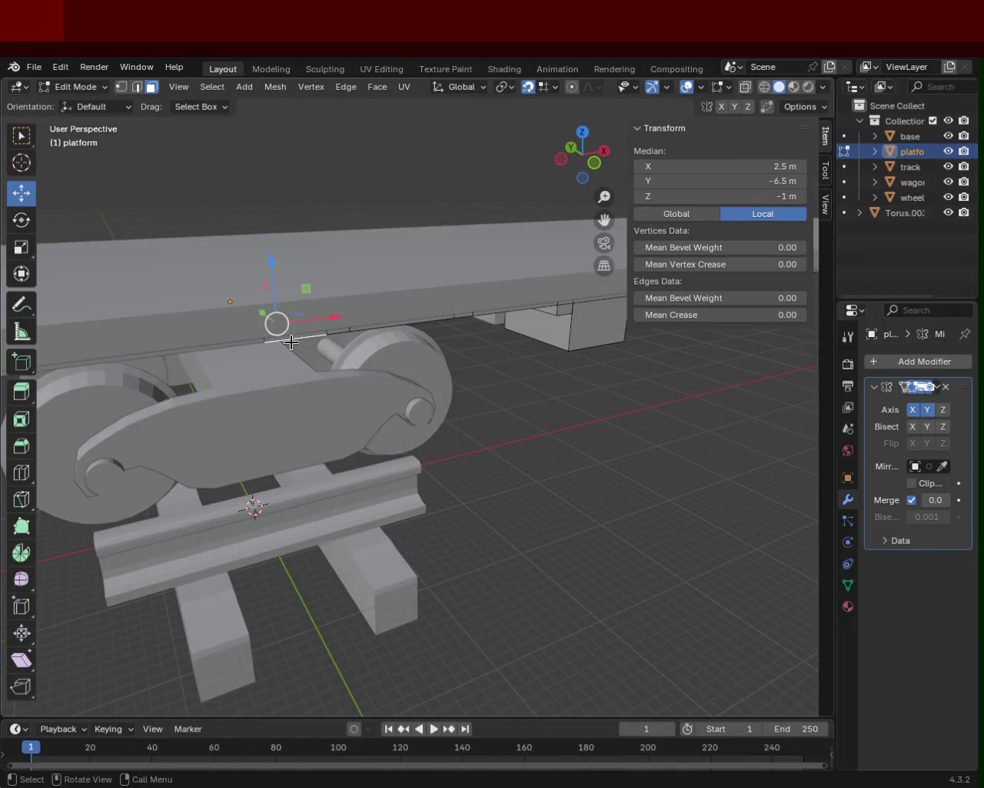
drag(275, 277, 279, 354)
mouse_move(279, 354)
middle_down()
mouse_move(366, 336)
mouse_move(351, 392)
mouse_move(281, 336)
mouse_move(497, 321)
mouse_move(333, 344)
mouse_move(424, 323)
mouse_move(382, 310)
mouse_move(279, 334)
mouse_move(213, 325)
mouse_move(444, 339)
mouse_move(385, 323)
mouse_move(497, 310)
mouse_move(297, 336)
middle_up()
- Try moving an underside face above the bogie down to Z -4 m, undoing both attempts
click(500, 308)
scroll(498, 310, up, 3)
key(g)
key(z)
key(z)
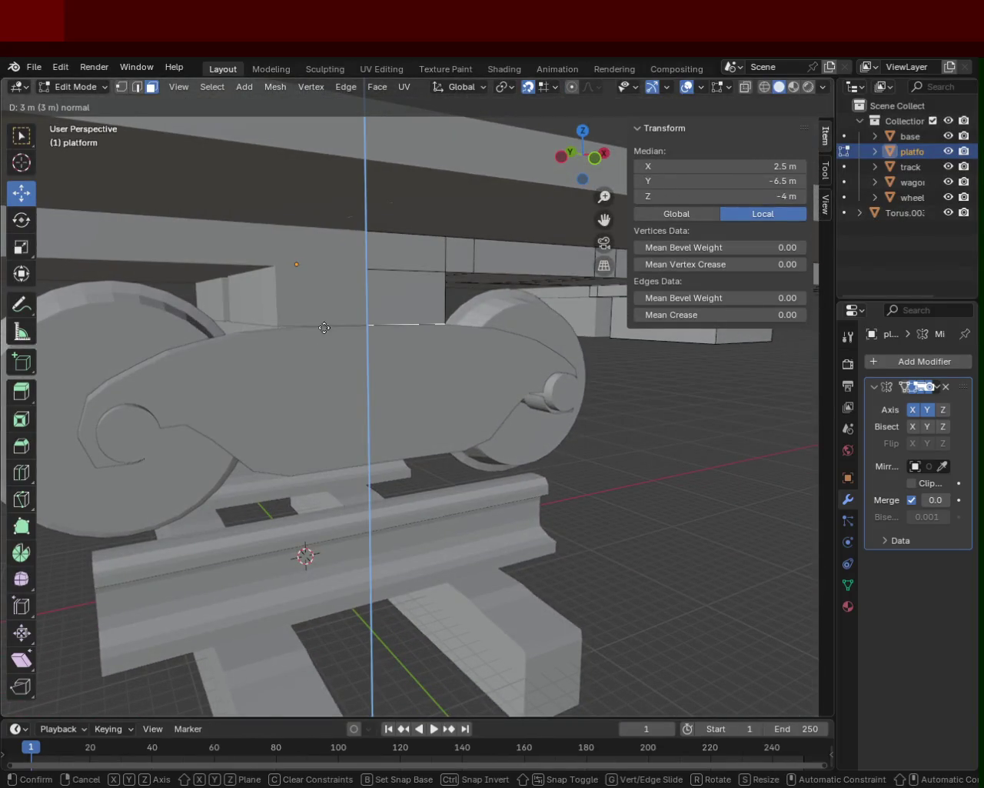
click(327, 327)
mouse_move(367, 321)
middle_down()
mouse_move(389, 334)
mouse_move(454, 325)
mouse_move(352, 305)
middle_up()
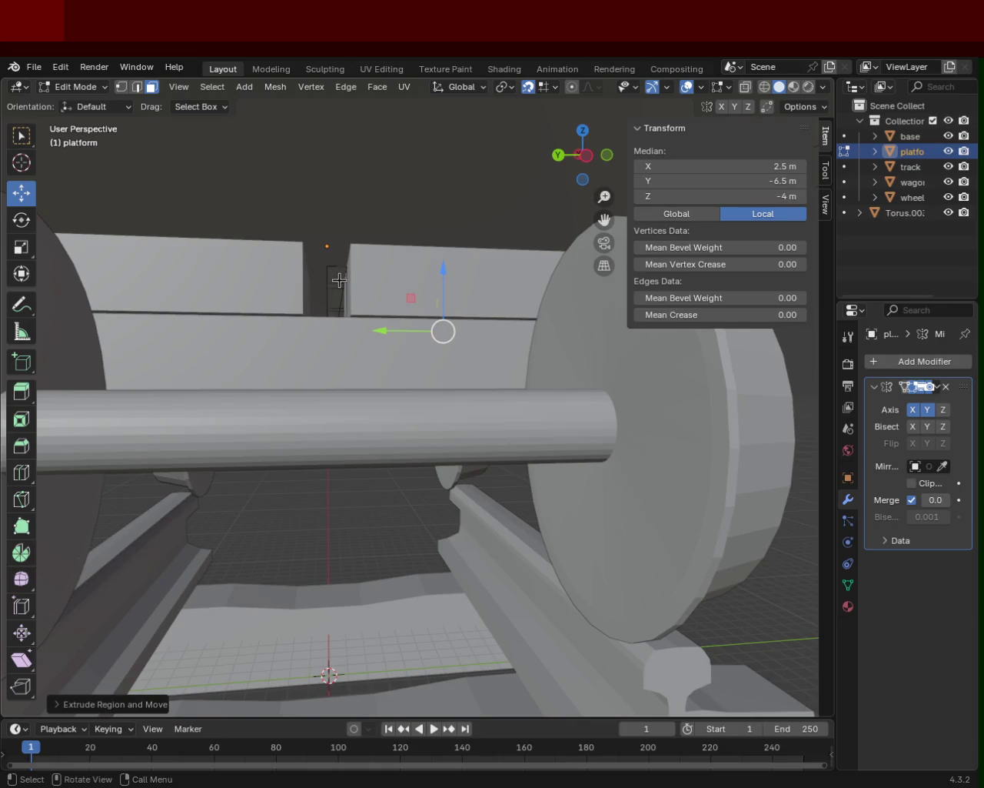
key(ctrl+z)
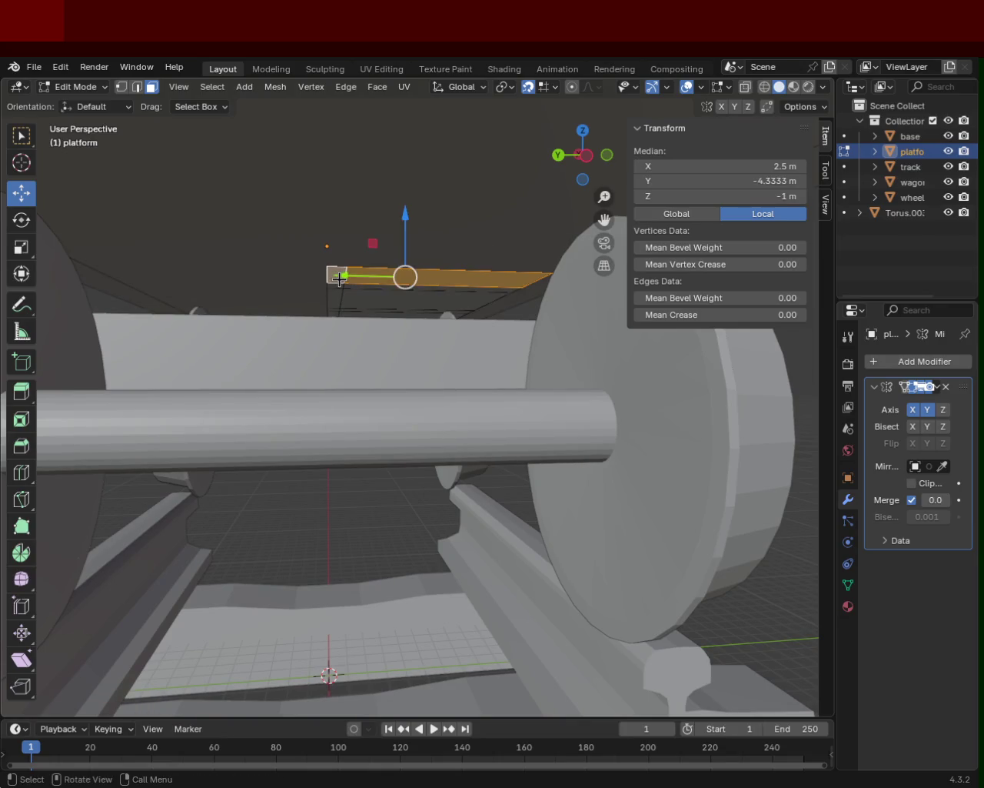
drag(405, 221, 381, 330)
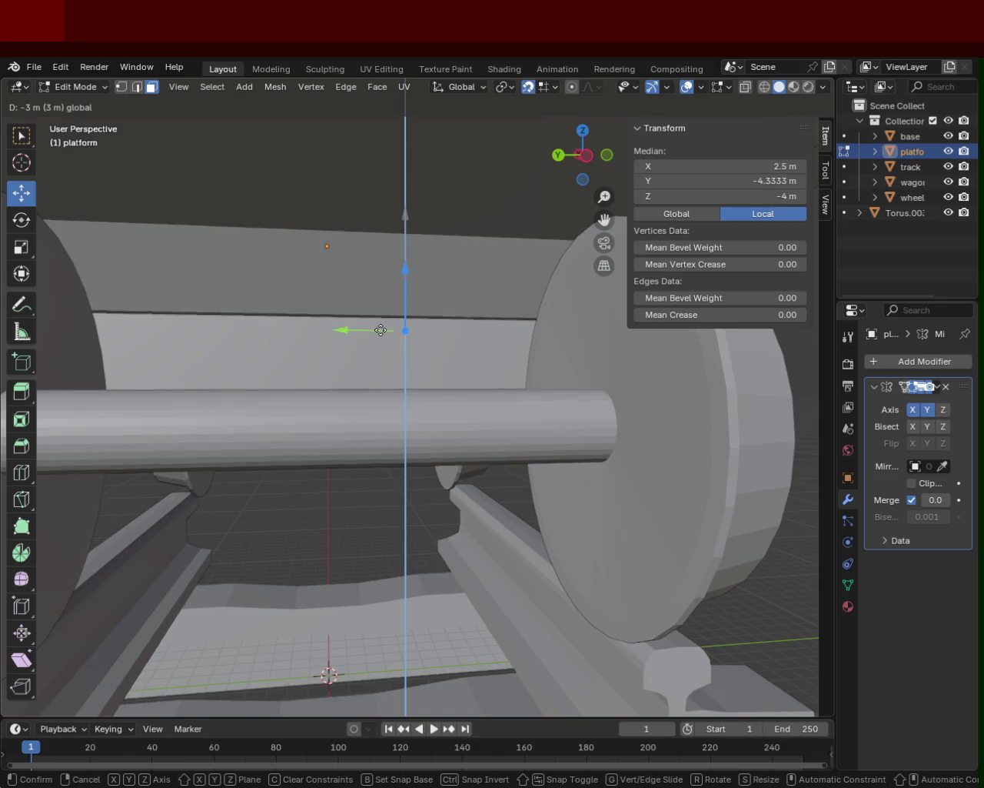
middle_drag(381, 329, 402, 303)
key(ctrl+z)
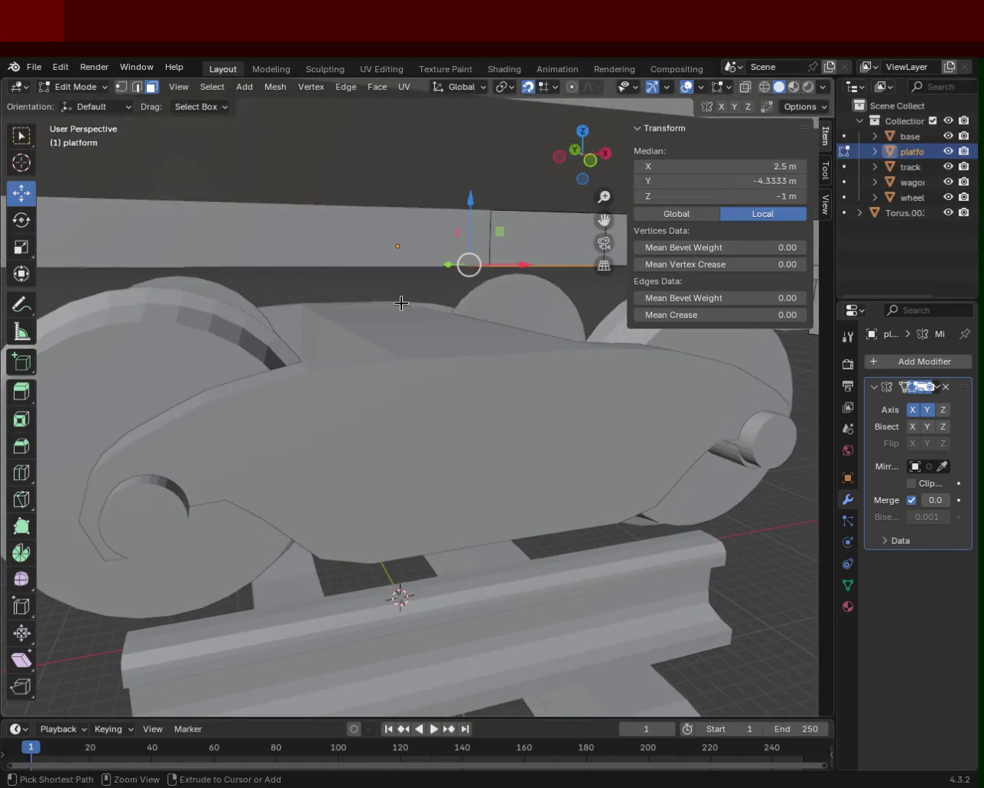
- Extrude the face down onto the bogie, leaving its median at Z -4 m
key(e)
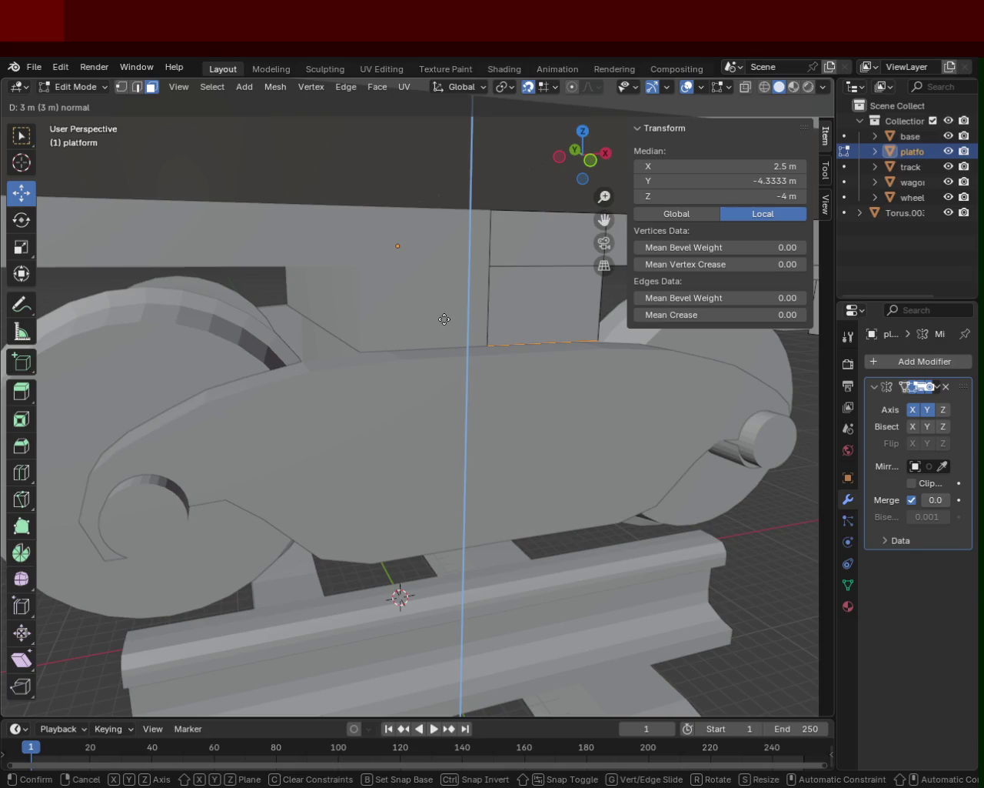
click(441, 322)
mouse_move(440, 322)
middle_down()
mouse_move(395, 347)
mouse_move(411, 330)
mouse_move(402, 284)
mouse_move(488, 345)
mouse_move(495, 337)
mouse_move(424, 358)
middle_up()
scroll(408, 273, down, 2)
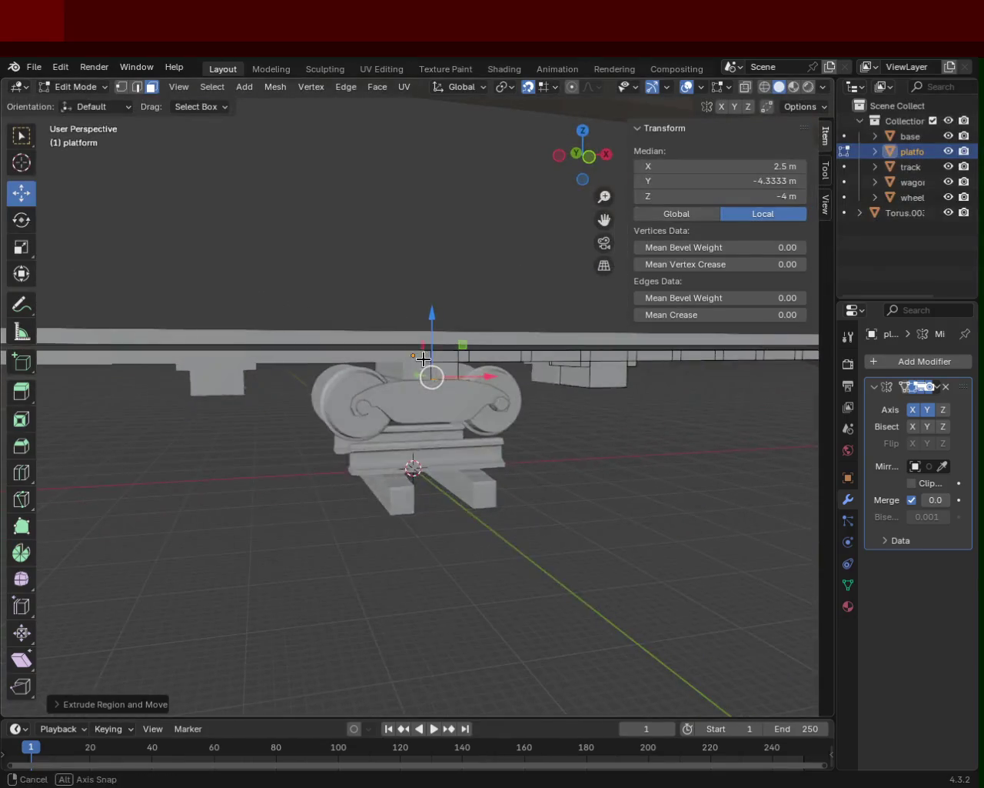
mouse_move(564, 340)
middle_down()
mouse_move(353, 345)
mouse_move(279, 329)
mouse_move(284, 353)
mouse_move(354, 370)
mouse_move(370, 388)
mouse_move(336, 394)
middle_up()
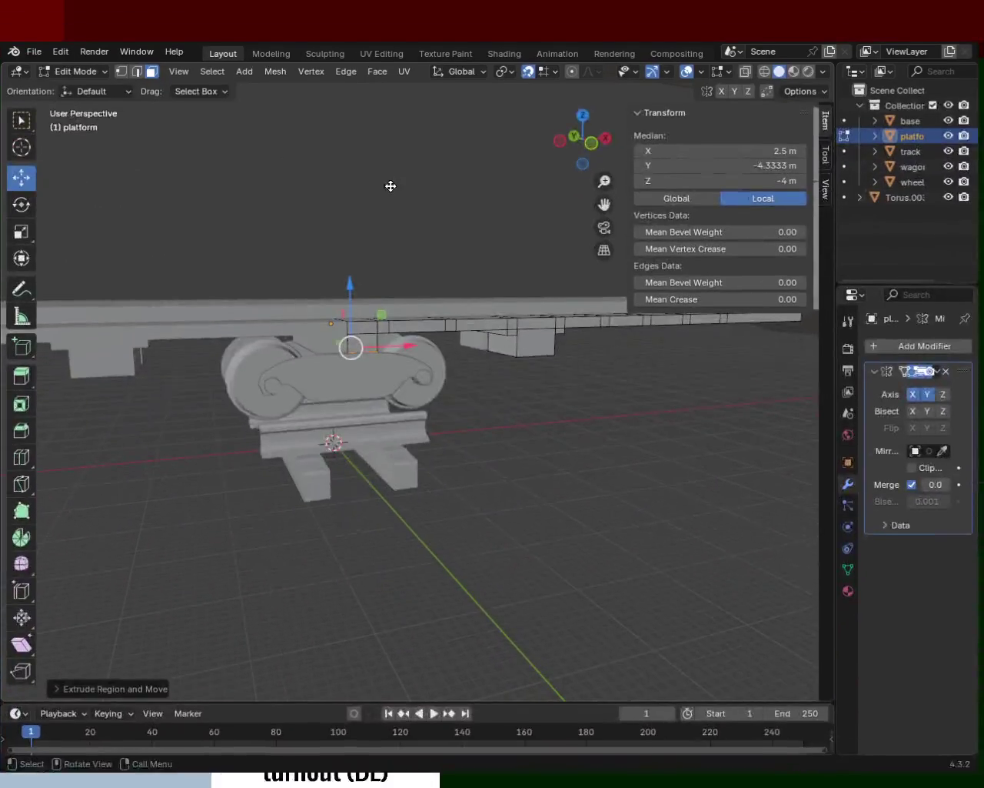
- Inspect the platform resting on the wheel bogie from several angles and save train.blend
middle_drag(314, 385, 312, 344)
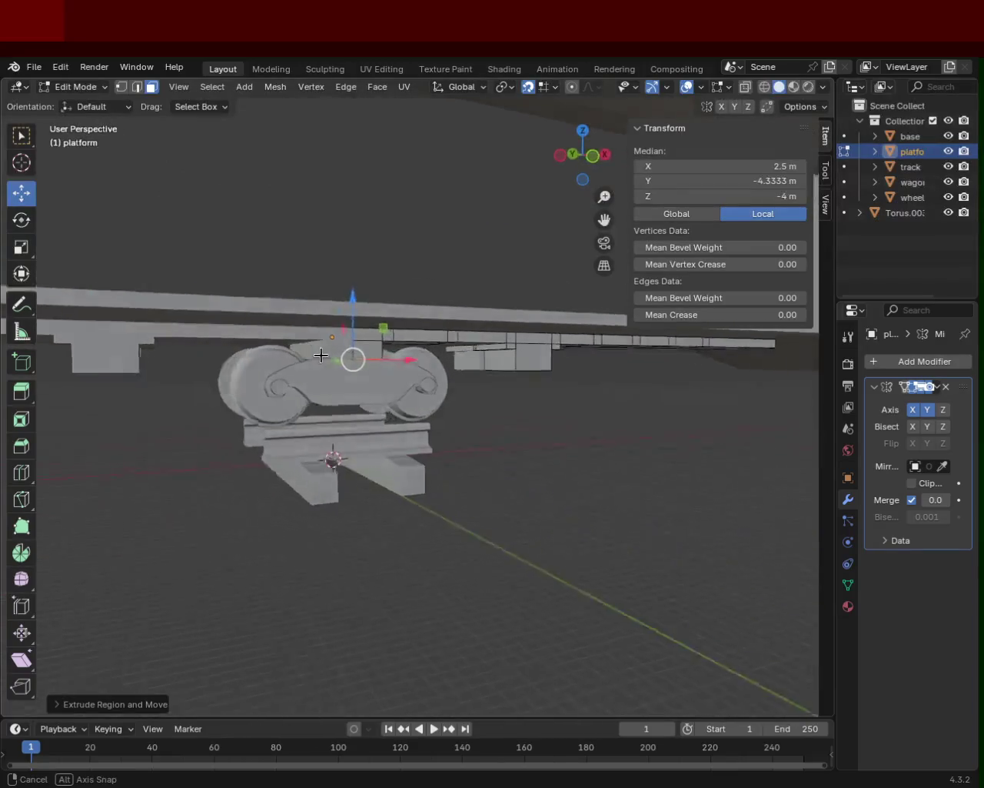
mouse_move(312, 344)
middle_down()
mouse_move(436, 383)
mouse_move(343, 392)
middle_up()
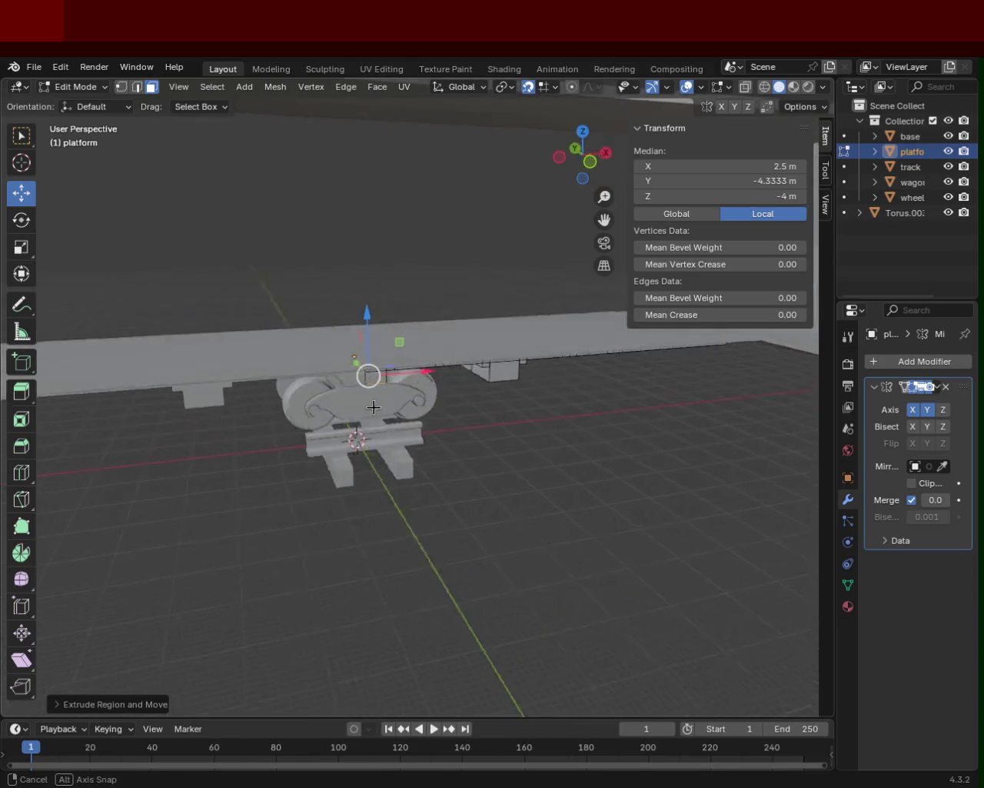
mouse_move(334, 334)
middle_down()
mouse_move(356, 399)
mouse_move(456, 386)
mouse_move(528, 394)
mouse_move(488, 390)
mouse_move(443, 418)
middle_up()
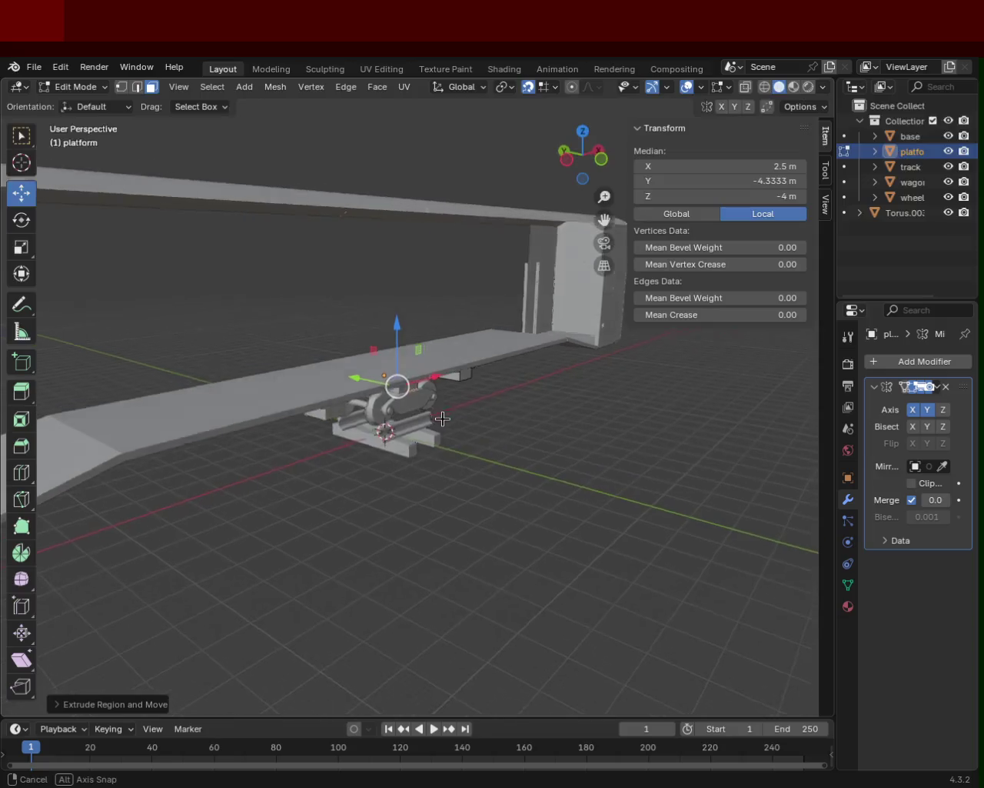
mouse_move(443, 418)
middle_down()
mouse_move(427, 418)
mouse_move(537, 375)
middle_up()
key(ctrl+s)
mouse_move(302, 385)
middle_down()
mouse_move(381, 336)
mouse_move(213, 416)
mouse_move(389, 393)
middle_up()
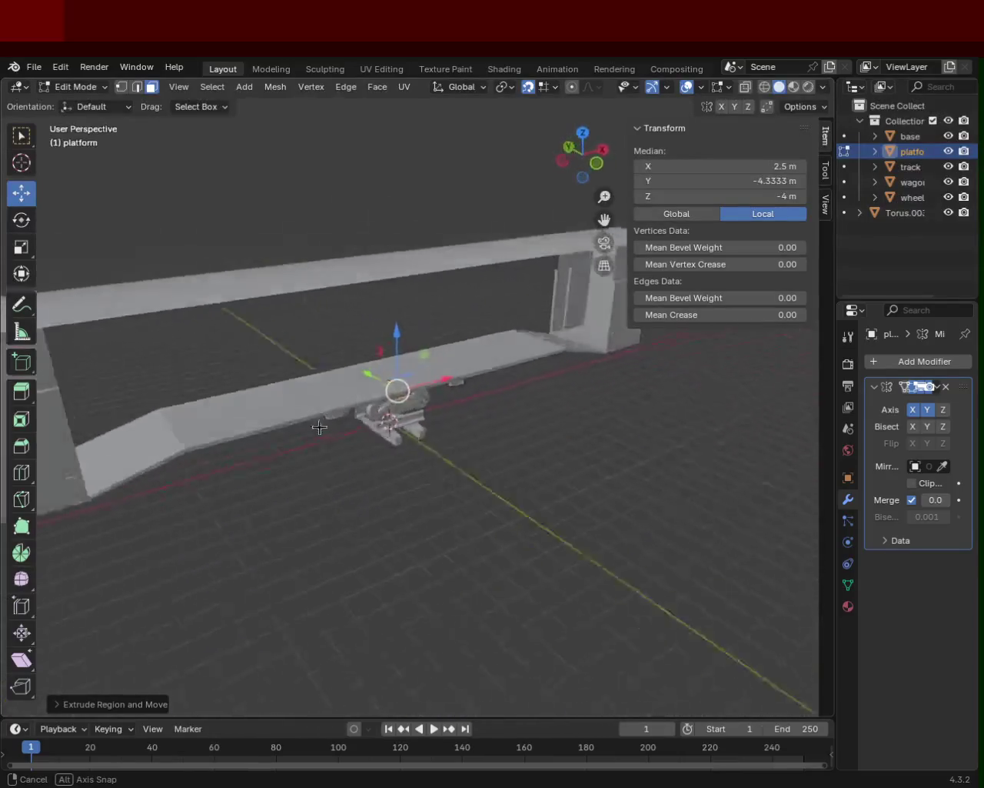
mouse_move(390, 393)
middle_down()
mouse_move(268, 391)
mouse_move(349, 350)
middle_up()
scroll(338, 353, down, 3)
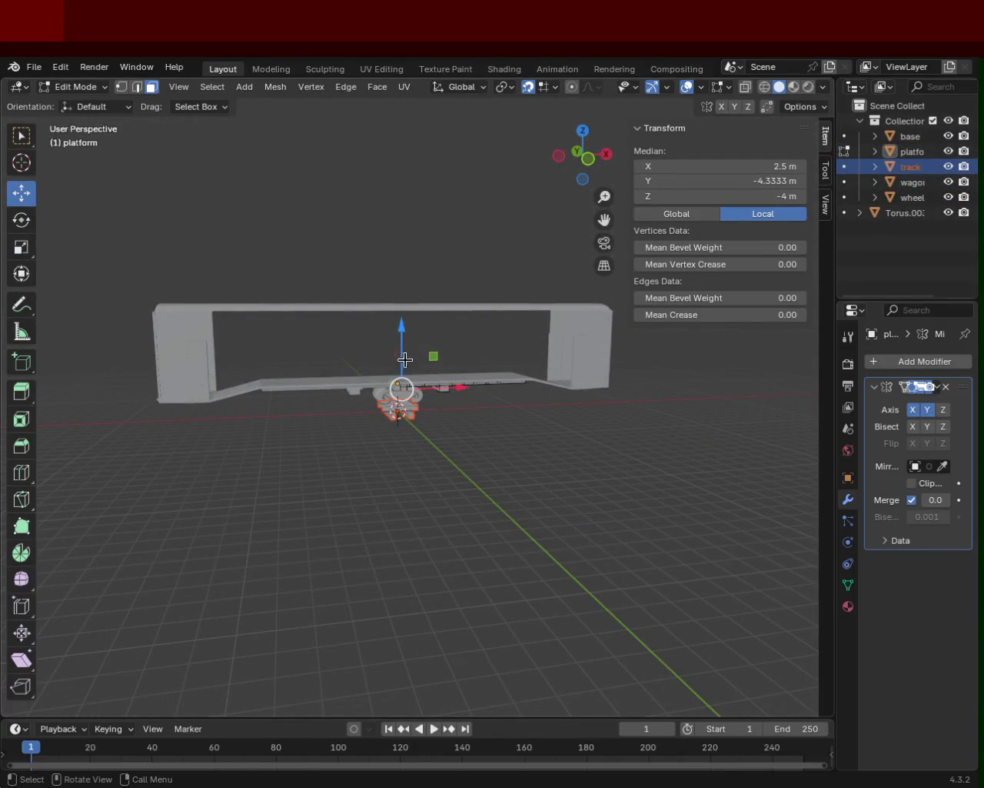
- Return to Object Mode, select the wagon, and trial a vertical move, undoing it to keep Z 27 m
key(Tab)
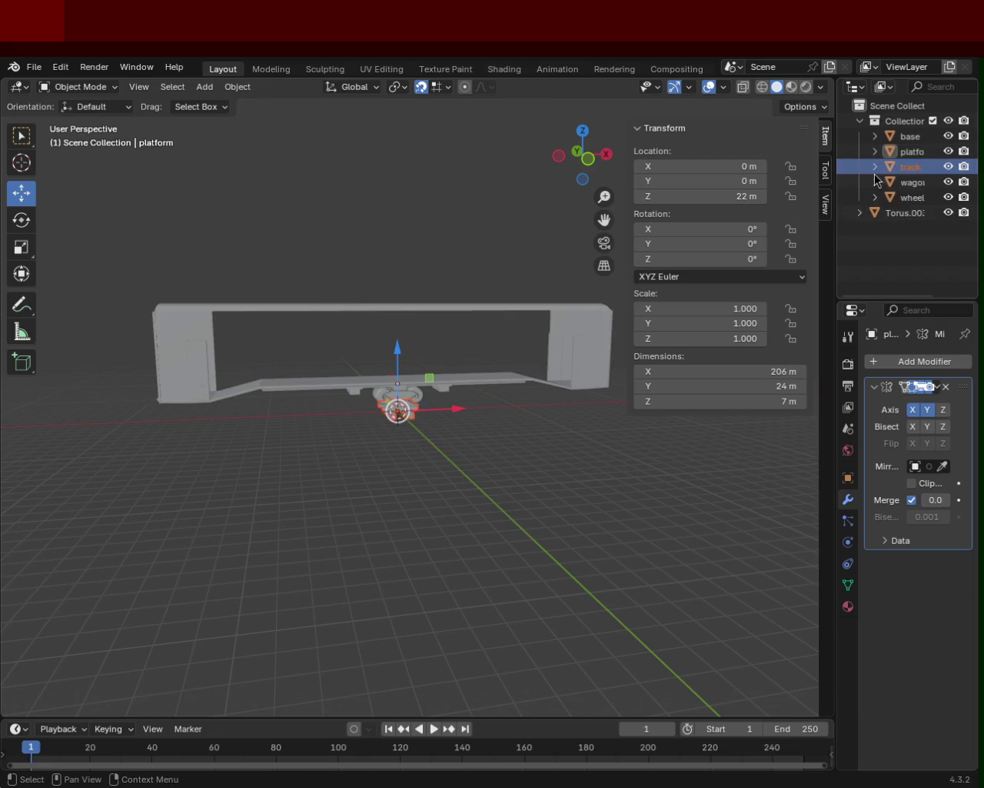
click(905, 188)
key(g)
key(z)
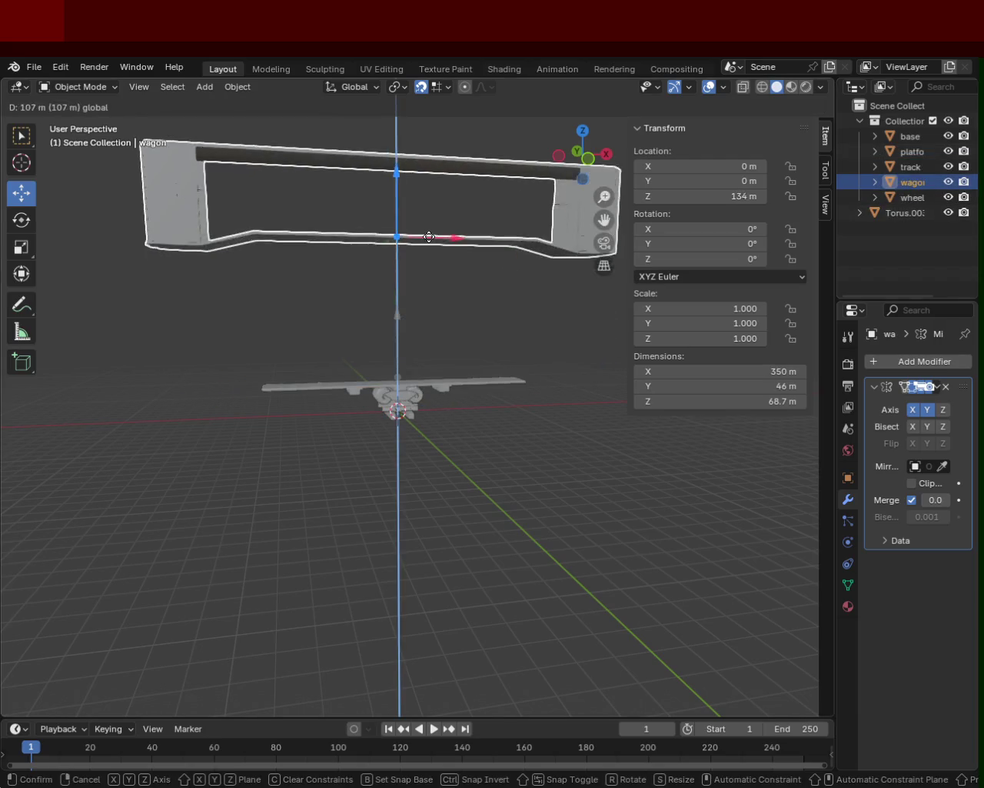
click(416, 318)
key(ctrl+z)
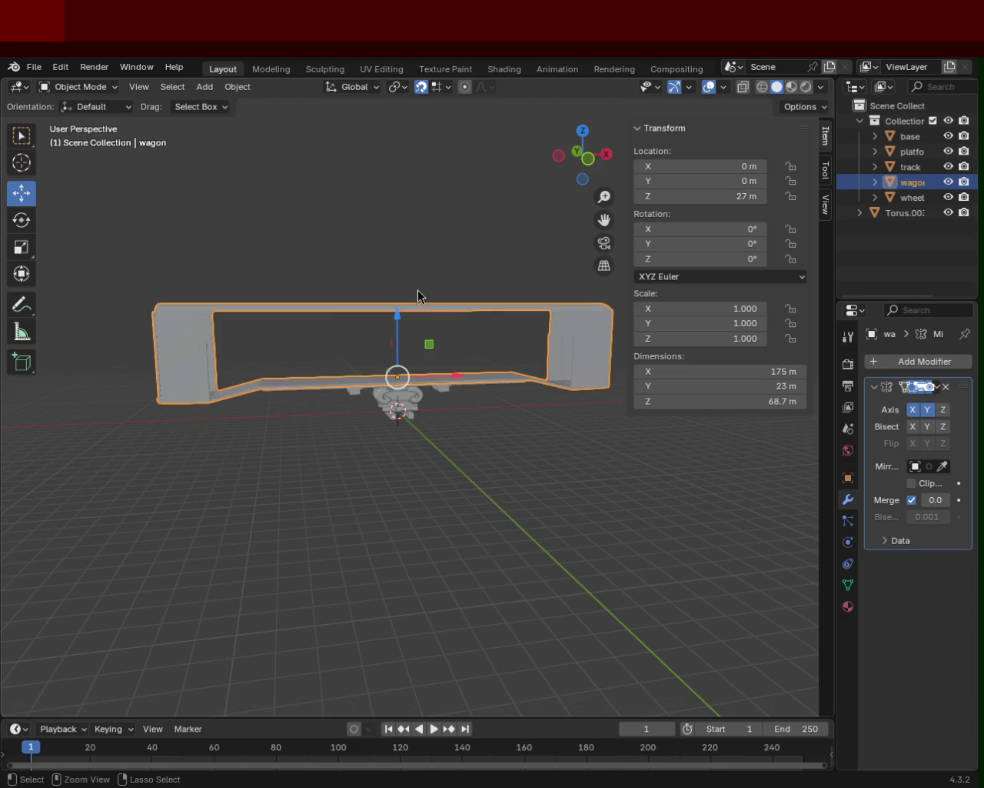
- Orbit around the wagon to check its alignment above the bogie, then save train.blend
middle_drag(418, 290, 415, 277)
scroll(413, 264, up, 5)
scroll(393, 407, down, 2)
mouse_move(393, 407)
middle_down()
mouse_move(420, 386)
mouse_move(381, 405)
middle_up()
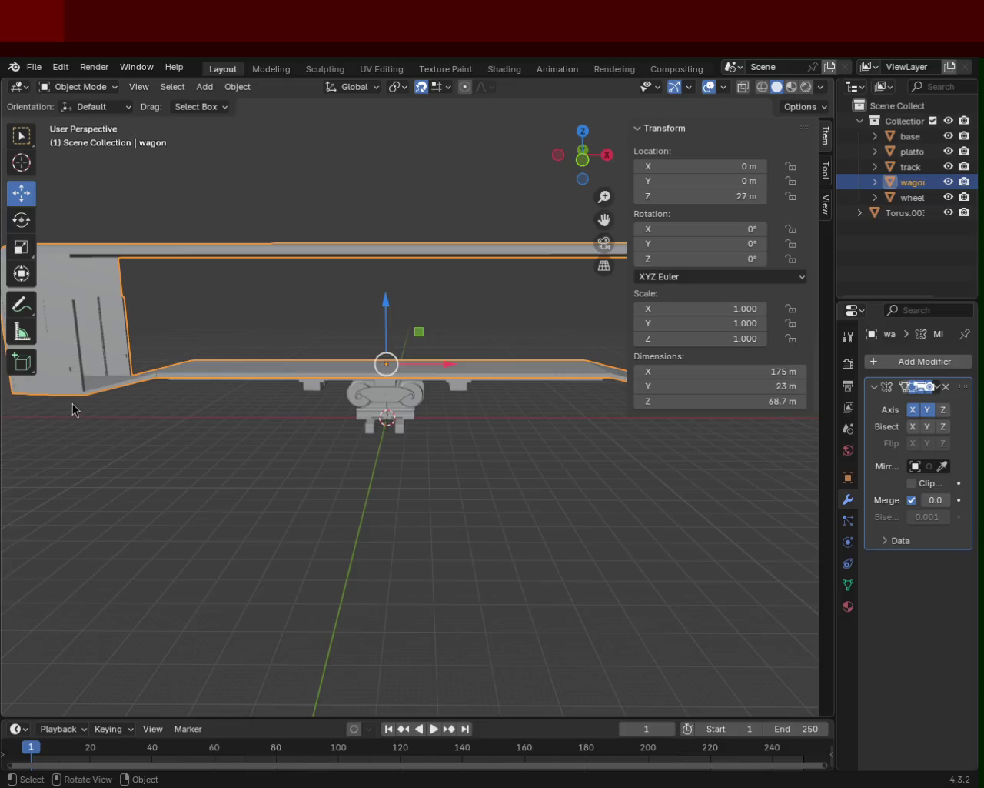
mouse_move(446, 427)
middle_down()
mouse_move(185, 442)
mouse_move(315, 395)
mouse_move(239, 400)
mouse_move(327, 356)
mouse_move(341, 369)
mouse_move(315, 367)
mouse_move(613, 353)
middle_up()
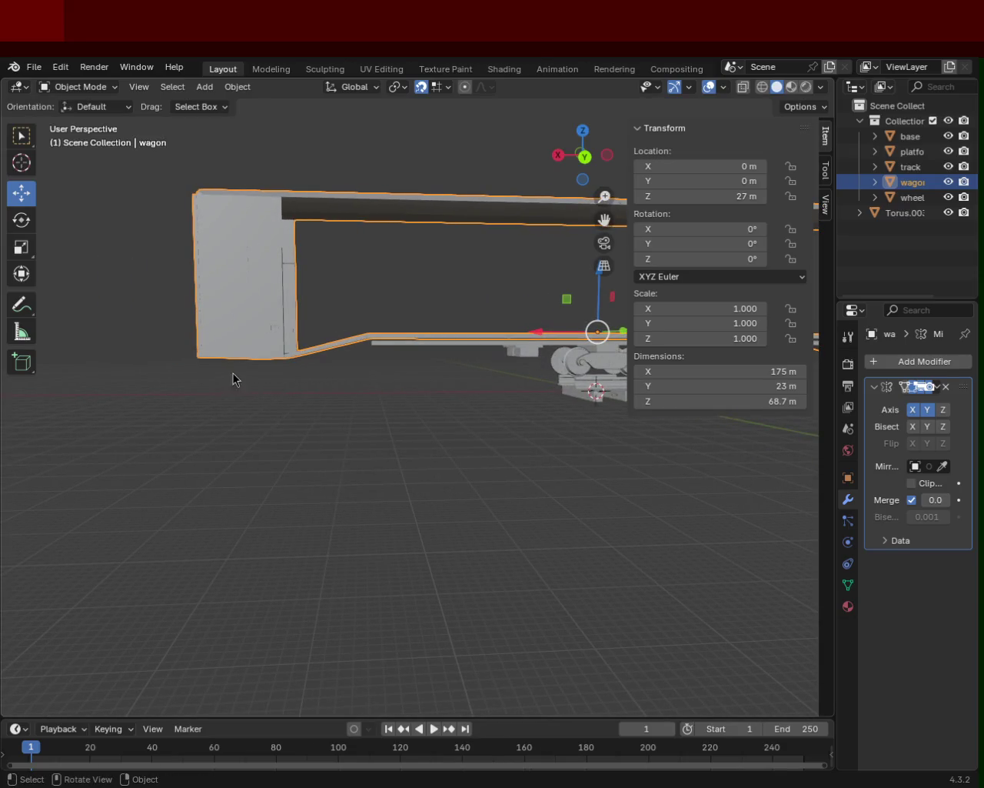
middle_drag(233, 373, 297, 340)
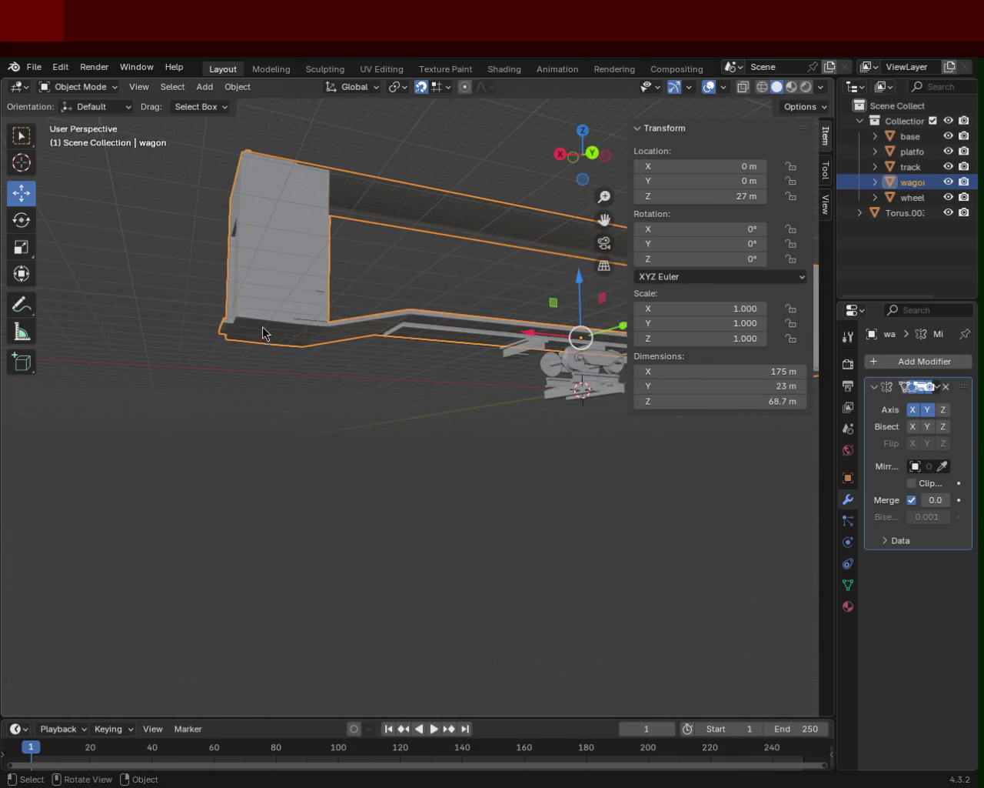
middle_drag(275, 353, 379, 387)
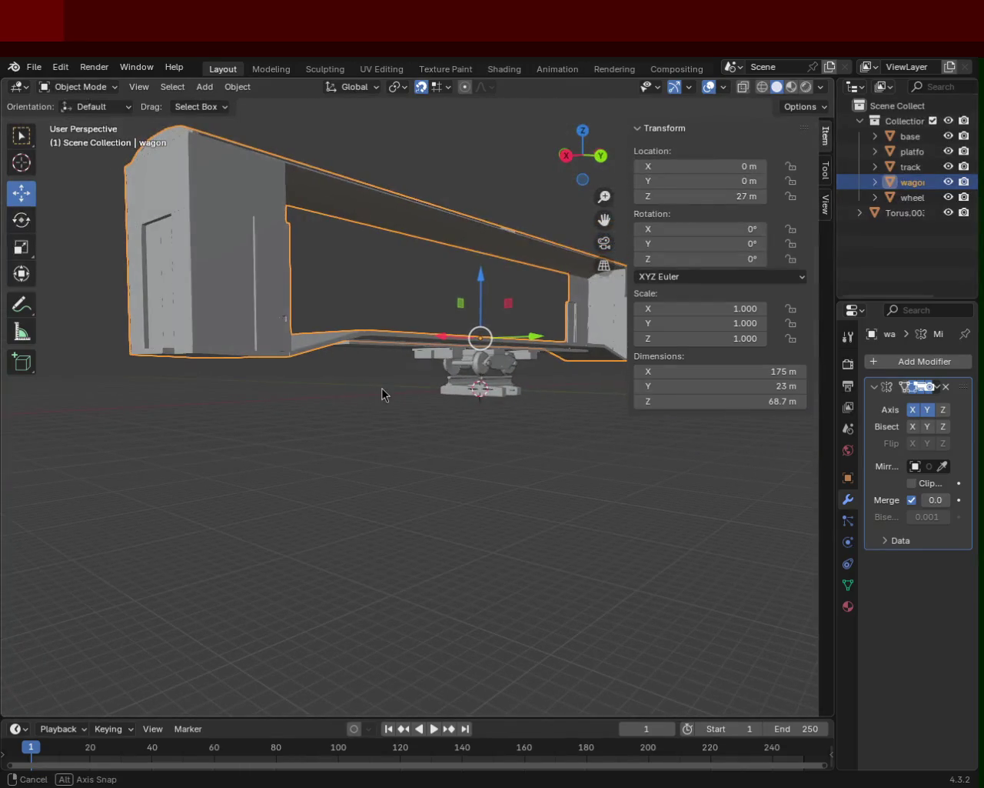
middle_drag(381, 387, 375, 388)
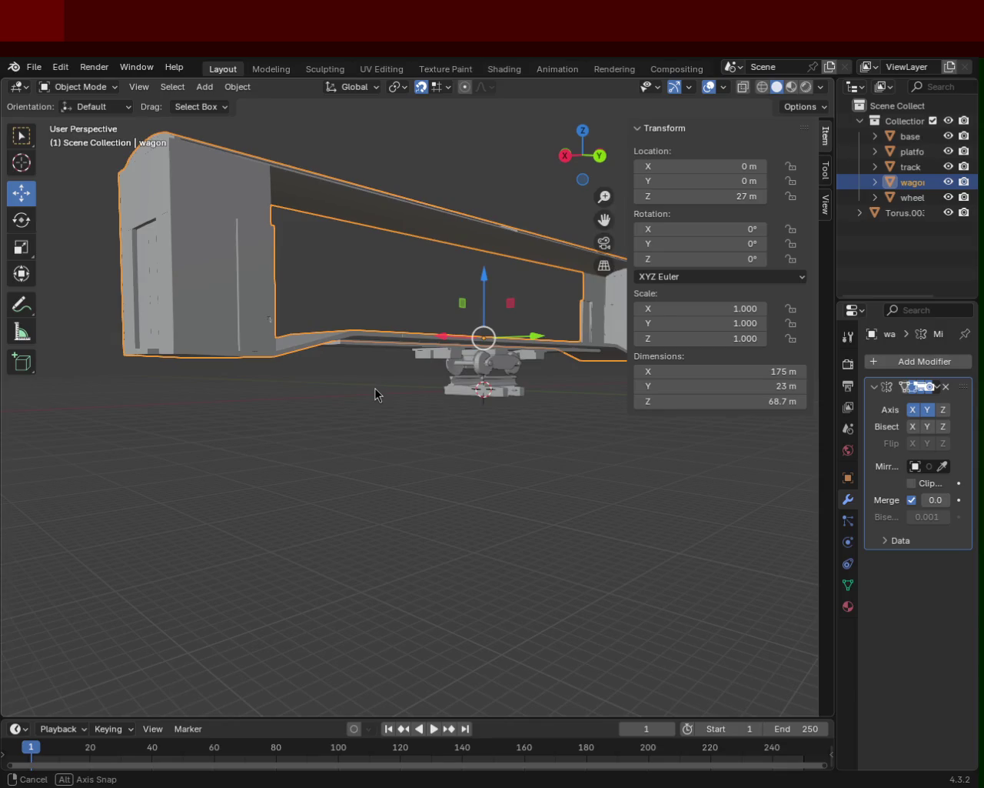
mouse_move(375, 388)
middle_down()
mouse_move(301, 385)
mouse_move(287, 413)
mouse_move(474, 377)
mouse_move(268, 435)
mouse_move(560, 410)
mouse_move(290, 412)
mouse_move(275, 385)
mouse_move(216, 382)
mouse_move(353, 403)
mouse_move(405, 387)
mouse_move(377, 370)
mouse_move(333, 385)
mouse_move(500, 371)
mouse_move(488, 384)
mouse_move(233, 396)
mouse_move(433, 367)
mouse_move(504, 370)
middle_up()
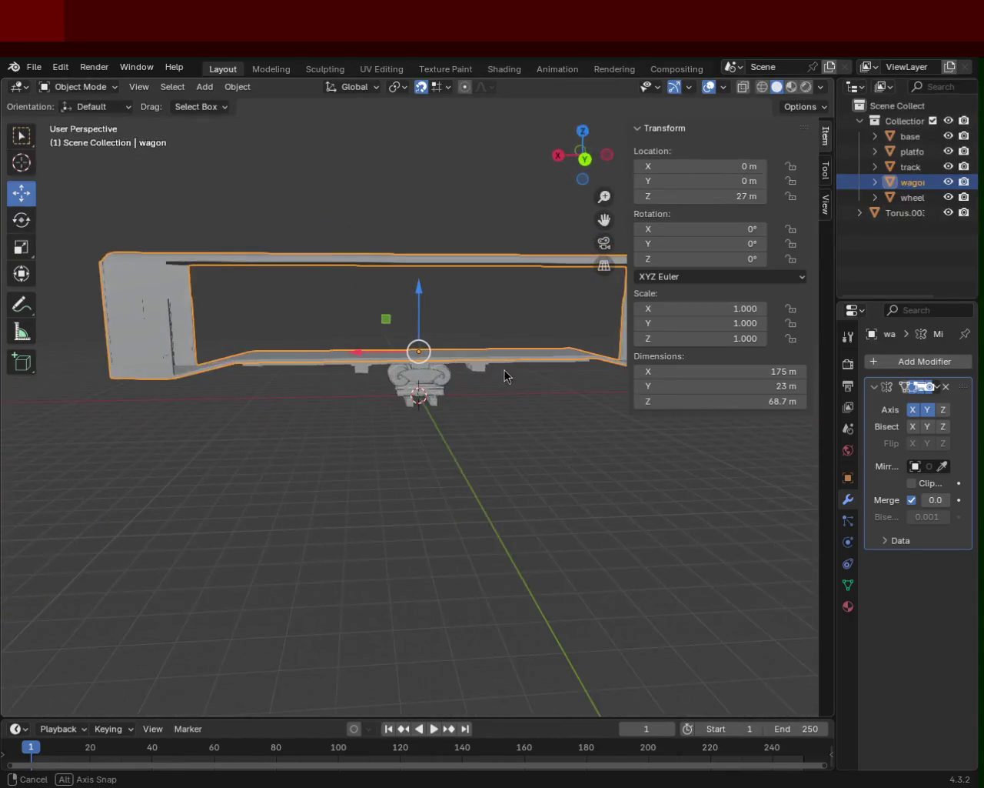
key(ctrl+s)
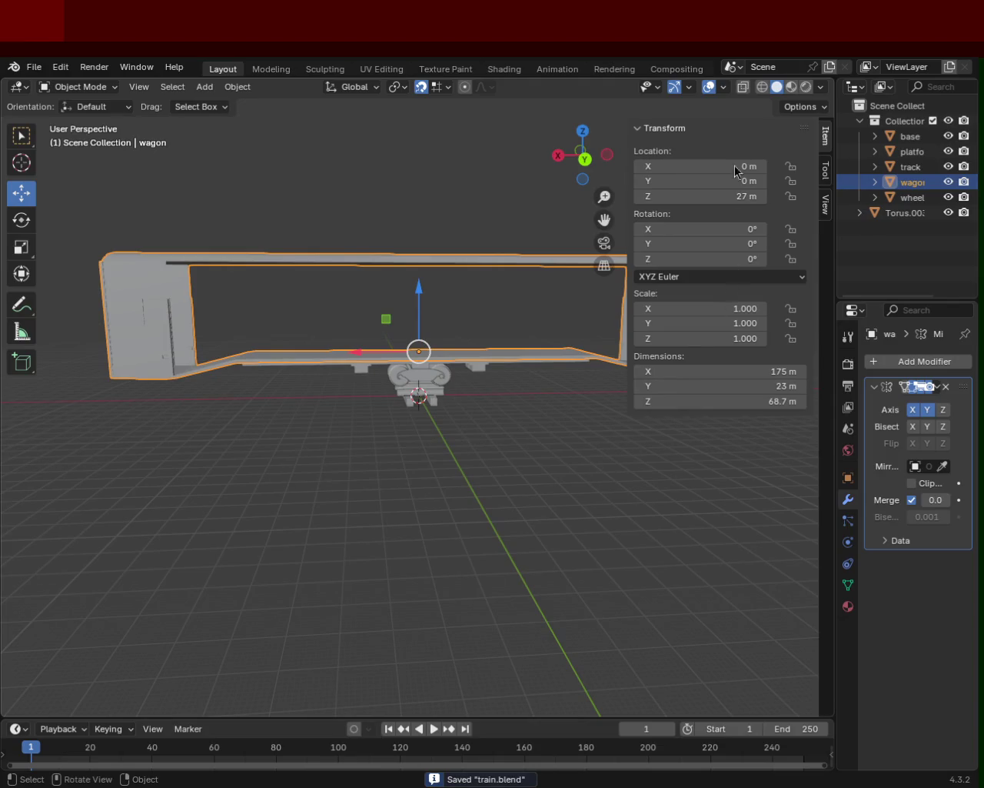
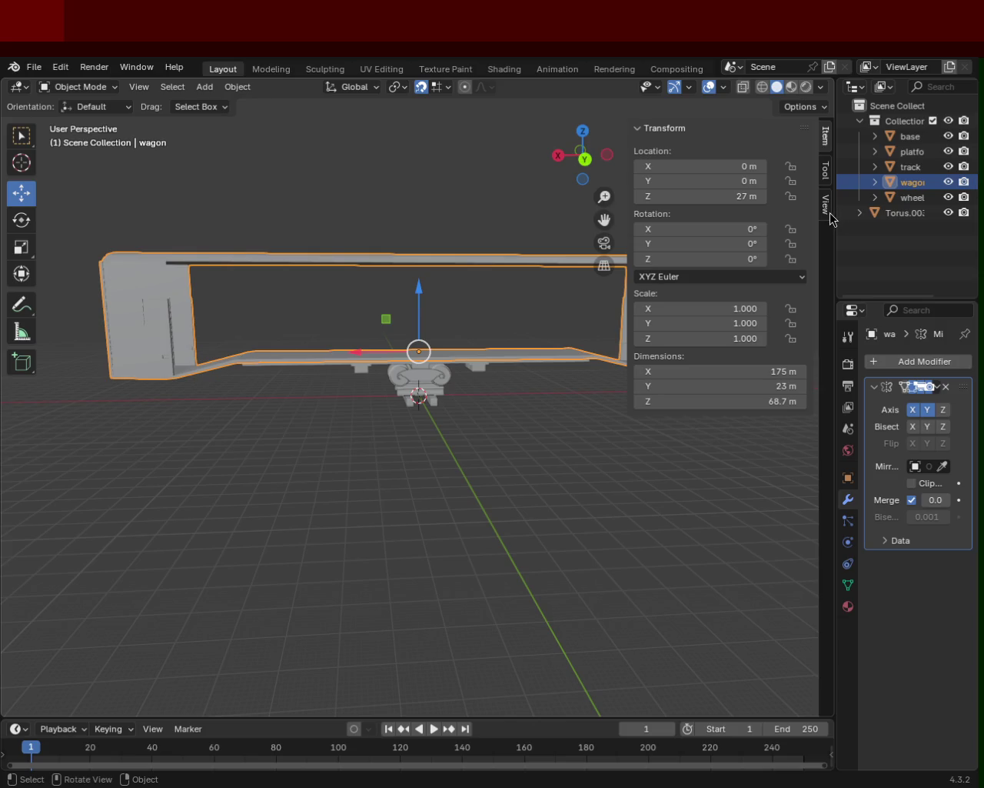
- Orbit and zoom around the wagon to inspect its front, underside and full side
mouse_move(300, 343)
middle_down()
mouse_move(445, 347)
mouse_move(353, 360)
mouse_move(523, 310)
mouse_move(274, 353)
middle_up()
scroll(274, 352, up, 5)
scroll(367, 313, up, 2)
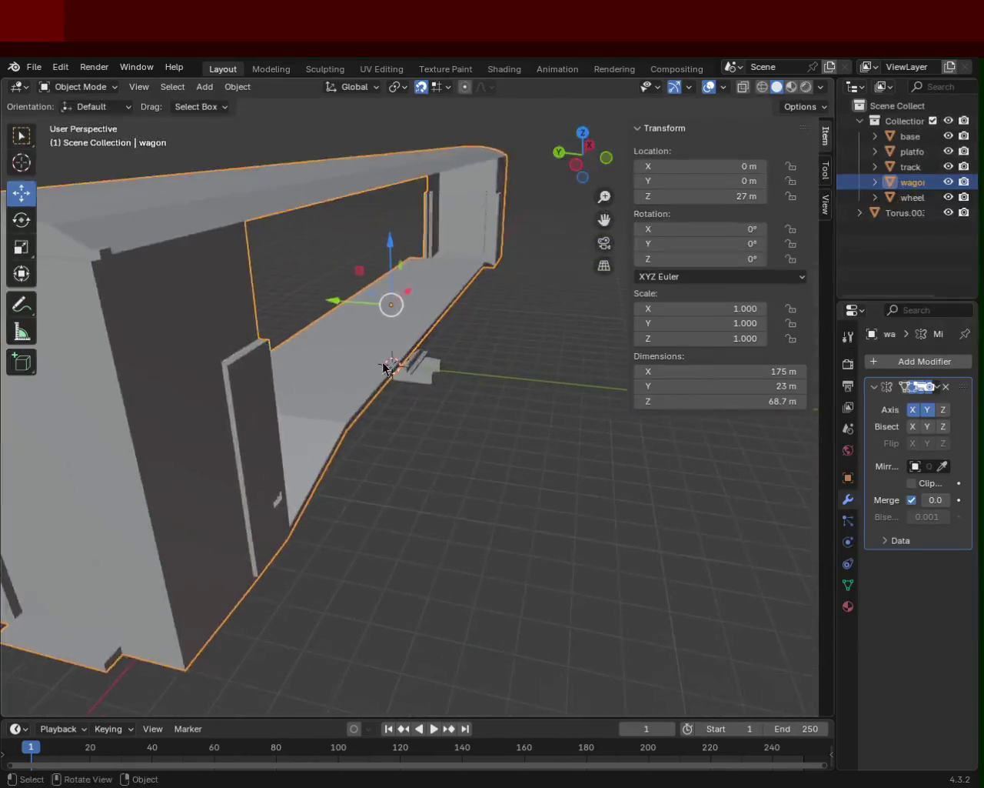
middle_drag(366, 313, 524, 435)
scroll(524, 435, up, 2)
scroll(673, 518, down, 3)
mouse_move(631, 505)
middle_down()
mouse_move(317, 431)
mouse_move(419, 396)
mouse_move(565, 409)
mouse_move(565, 426)
mouse_move(552, 426)
mouse_move(681, 441)
mouse_move(454, 338)
mouse_move(488, 396)
mouse_move(504, 469)
mouse_move(529, 402)
mouse_move(549, 402)
mouse_move(464, 451)
mouse_move(504, 471)
mouse_move(192, 420)
mouse_move(377, 343)
mouse_move(389, 405)
mouse_move(364, 395)
mouse_move(207, 418)
mouse_move(359, 392)
mouse_move(256, 424)
mouse_move(226, 358)
mouse_move(110, 389)
mouse_move(334, 369)
middle_up()
scroll(564, 409, up, 3)
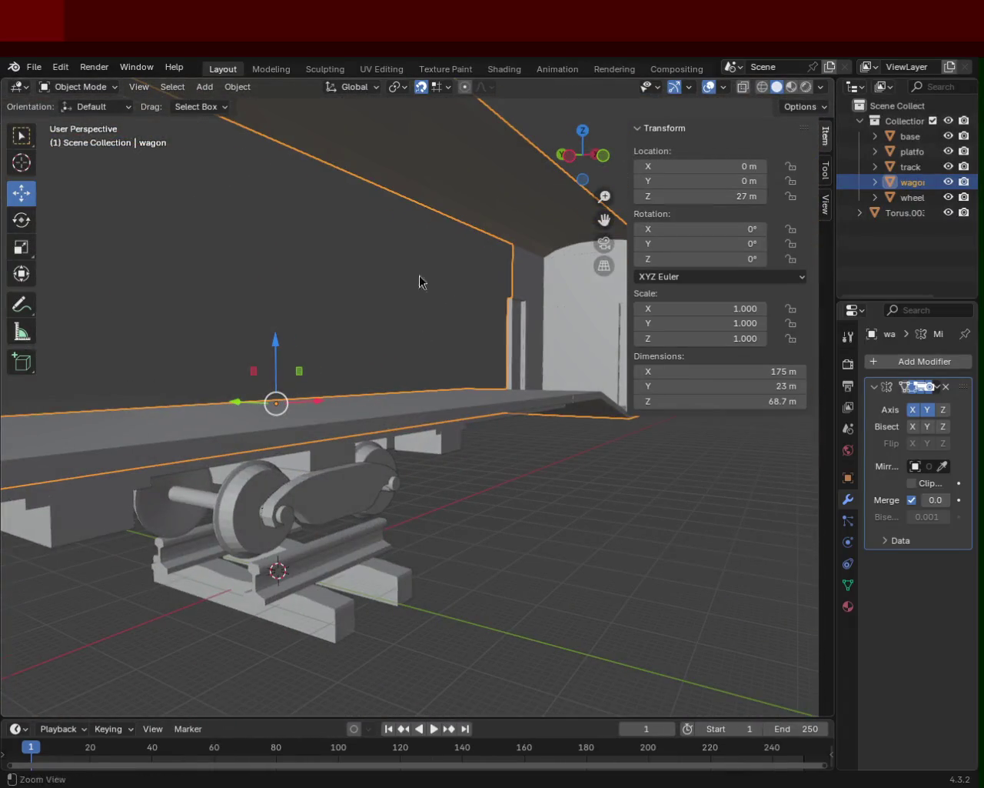
scroll(419, 281, down, 5)
mouse_move(419, 280)
middle_down()
mouse_move(438, 420)
mouse_move(538, 319)
mouse_move(477, 419)
mouse_move(578, 426)
mouse_move(623, 464)
mouse_move(501, 380)
mouse_move(365, 425)
mouse_move(334, 454)
mouse_move(285, 457)
mouse_move(470, 453)
mouse_move(544, 403)
mouse_move(586, 454)
mouse_move(619, 446)
mouse_move(694, 454)
mouse_move(600, 457)
mouse_move(591, 487)
mouse_move(643, 496)
mouse_move(309, 439)
mouse_move(463, 452)
mouse_move(301, 440)
mouse_move(797, 266)
middle_up()
- Switch the wagon into Edit Mode, look it over from several angles, and save train.blend
key(Tab)
mouse_move(528, 440)
middle_down()
mouse_move(439, 455)
mouse_move(243, 412)
mouse_move(390, 467)
mouse_move(64, 238)
mouse_move(429, 331)
middle_up()
mouse_move(312, 360)
ctrl+middle_down()
mouse_move(384, 413)
mouse_move(602, 398)
mouse_move(317, 400)
mouse_move(367, 450)
mouse_move(438, 439)
mouse_move(456, 370)
mouse_move(466, 374)
mouse_move(462, 356)
mouse_move(446, 362)
mouse_move(453, 379)
ctrl+middle_up()
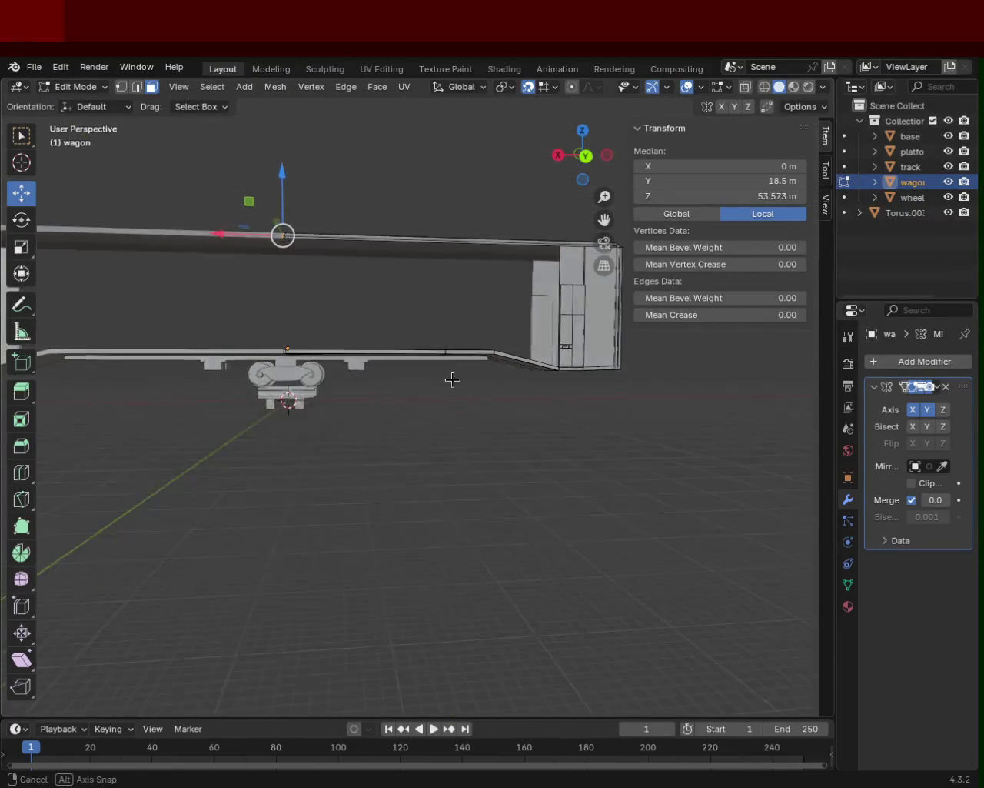
middle_drag(353, 395, 401, 391)
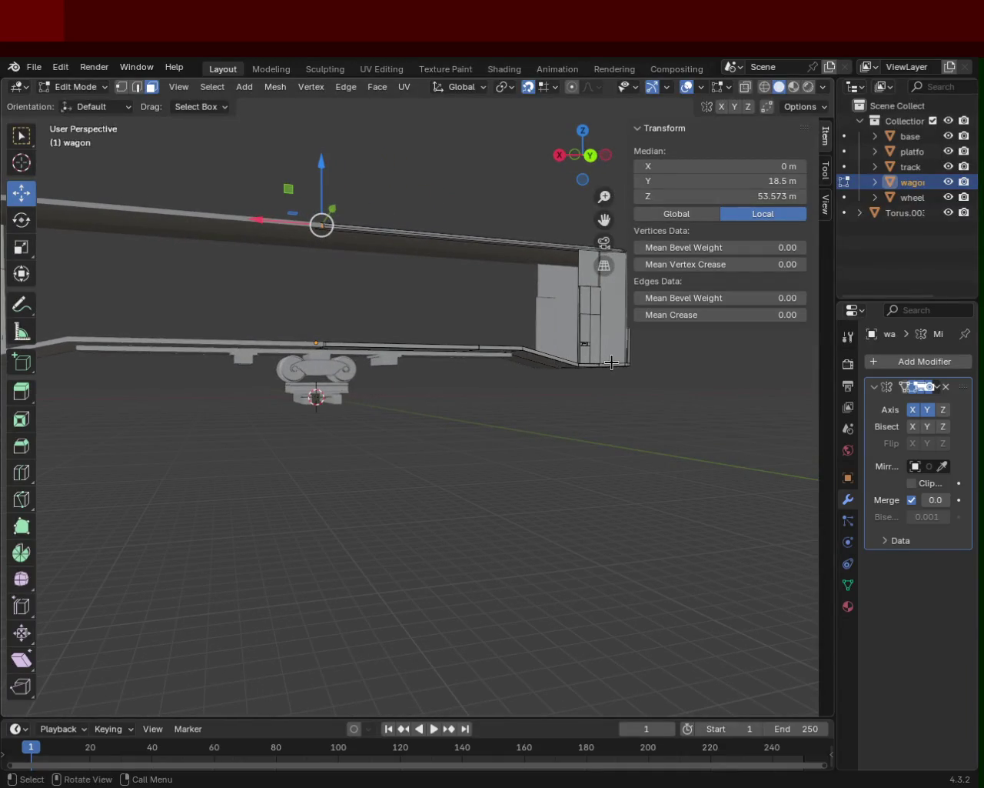
mouse_move(534, 371)
middle_down()
mouse_move(409, 392)
mouse_move(477, 399)
mouse_move(528, 387)
mouse_move(564, 418)
mouse_move(525, 387)
mouse_move(518, 365)
mouse_move(406, 413)
mouse_move(367, 393)
mouse_move(576, 398)
mouse_move(446, 347)
mouse_move(394, 410)
mouse_move(456, 403)
mouse_move(428, 411)
mouse_move(445, 430)
mouse_move(391, 425)
mouse_move(445, 347)
middle_up()
key(ctrl+s)
- Inspect the bogie, wheels, rail and tall end section from low side views
mouse_move(495, 390)
middle_down()
mouse_move(486, 394)
mouse_move(501, 382)
mouse_move(437, 398)
mouse_move(394, 372)
mouse_move(446, 461)
mouse_move(406, 378)
mouse_move(386, 393)
mouse_move(476, 403)
middle_up()
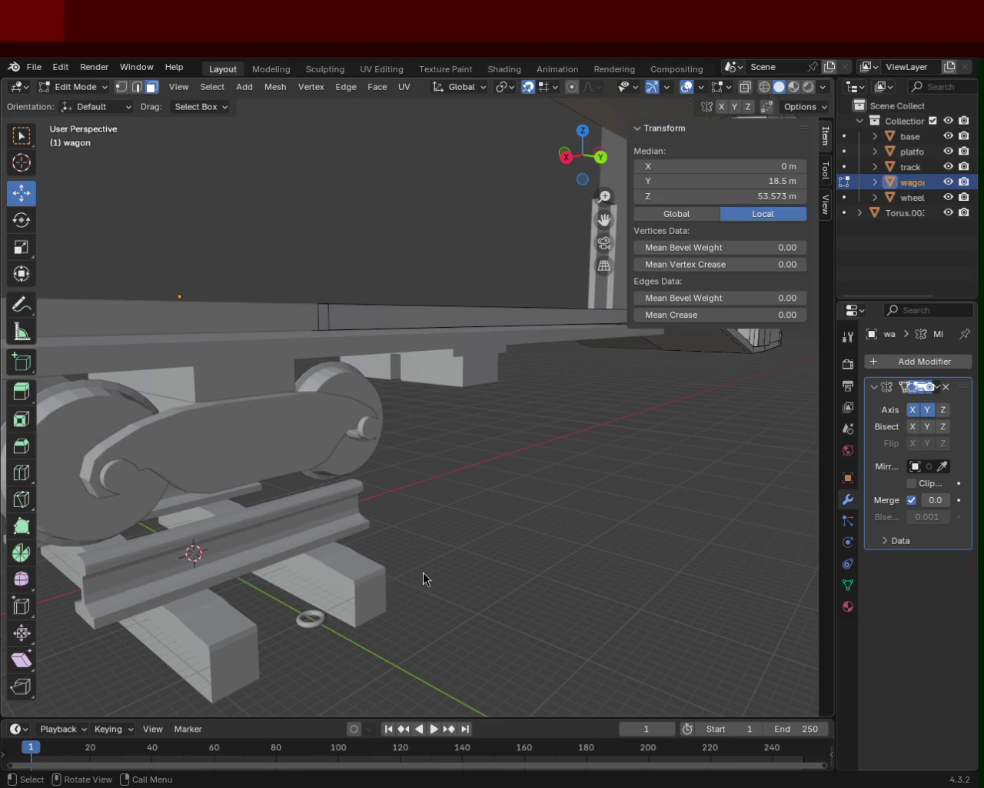
shift+middle_drag(597, 431, 478, 422)
ctrl+middle_drag(284, 393, 489, 524)
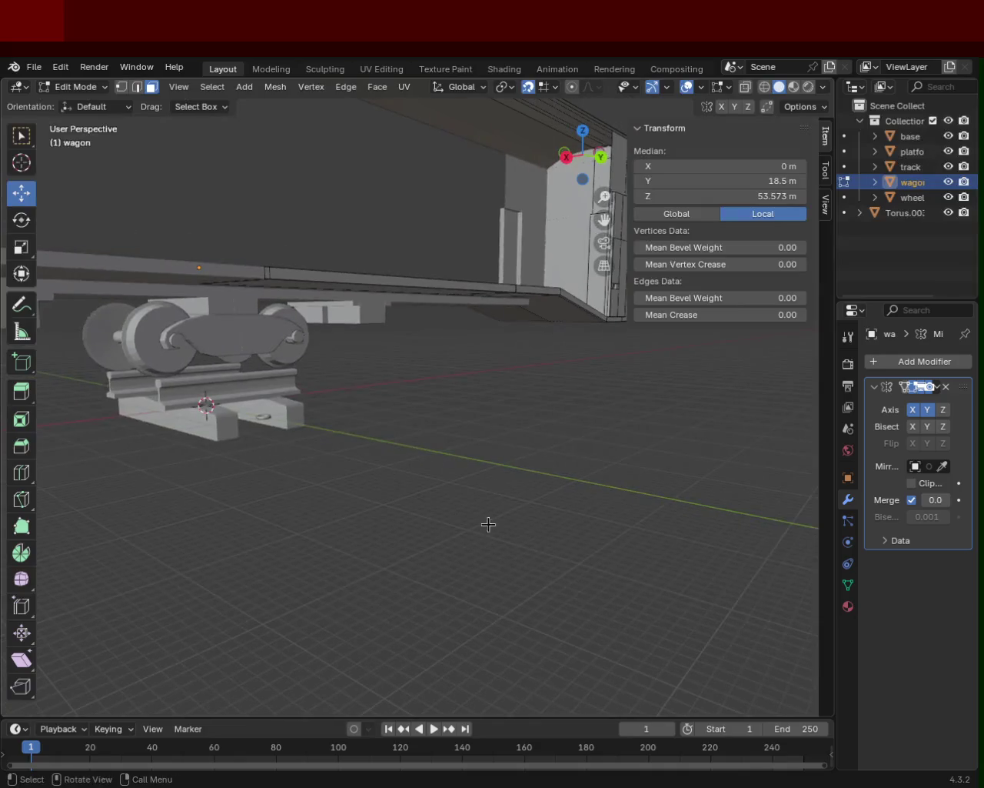
mouse_move(443, 427)
middle_down()
mouse_move(441, 412)
mouse_move(455, 510)
mouse_move(425, 420)
middle_up()
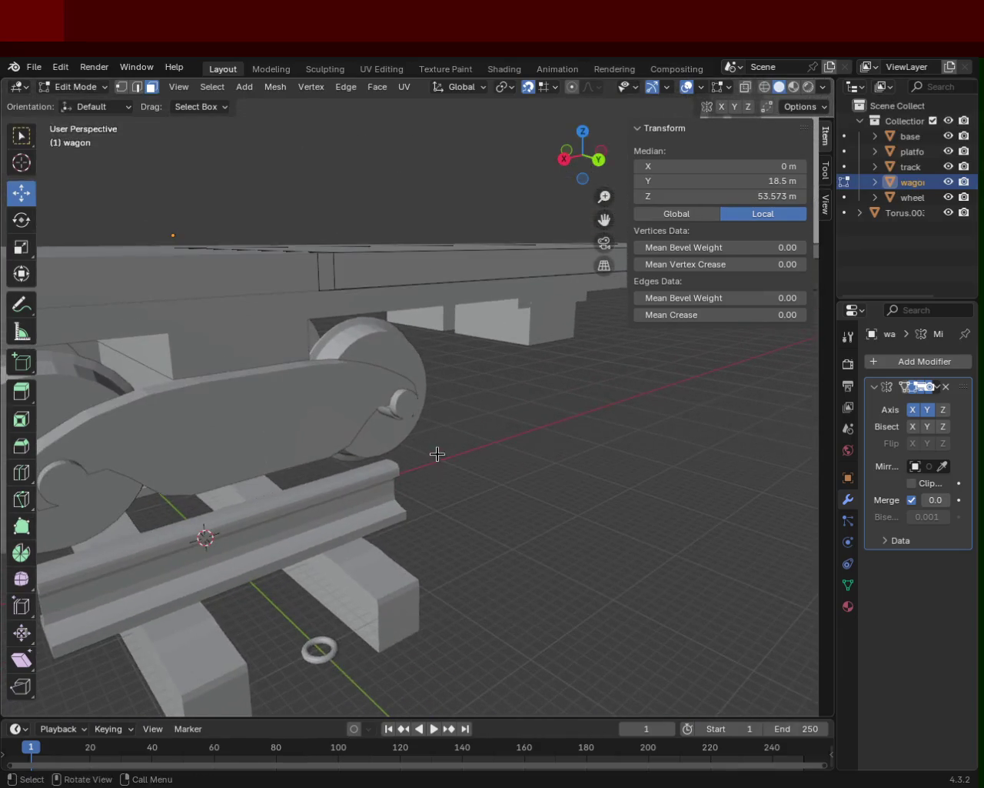
mouse_move(353, 481)
middle_down()
mouse_move(367, 450)
mouse_move(356, 426)
mouse_move(484, 391)
mouse_move(402, 389)
mouse_move(404, 428)
mouse_move(431, 440)
mouse_move(407, 379)
mouse_move(375, 354)
mouse_move(312, 364)
mouse_move(369, 332)
mouse_move(383, 345)
middle_up()
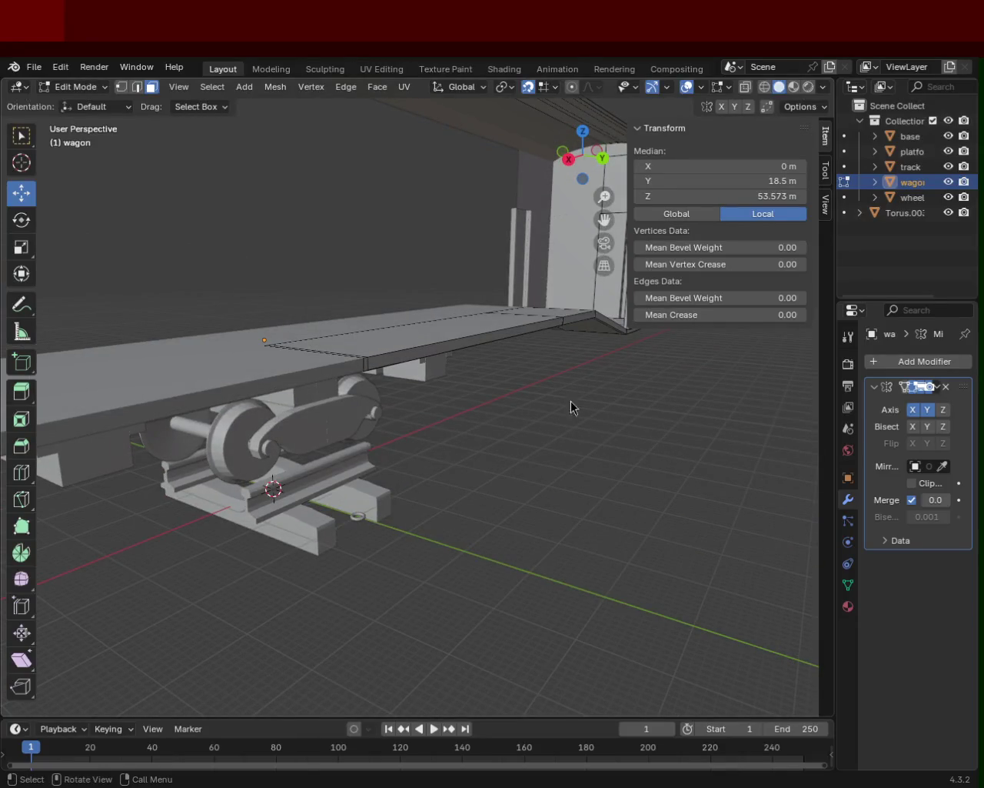
mouse_move(330, 254)
middle_down()
mouse_move(459, 456)
mouse_move(345, 405)
middle_up()
mouse_move(413, 324)
middle_down()
mouse_move(461, 345)
mouse_move(542, 307)
mouse_move(479, 301)
mouse_move(442, 380)
mouse_move(387, 372)
mouse_move(395, 393)
mouse_move(543, 378)
mouse_move(526, 373)
mouse_move(420, 443)
middle_up()
- Zoom and orbit around the wagon to reframe the whole body
scroll(474, 433, up, 1)
scroll(391, 396, up, 2)
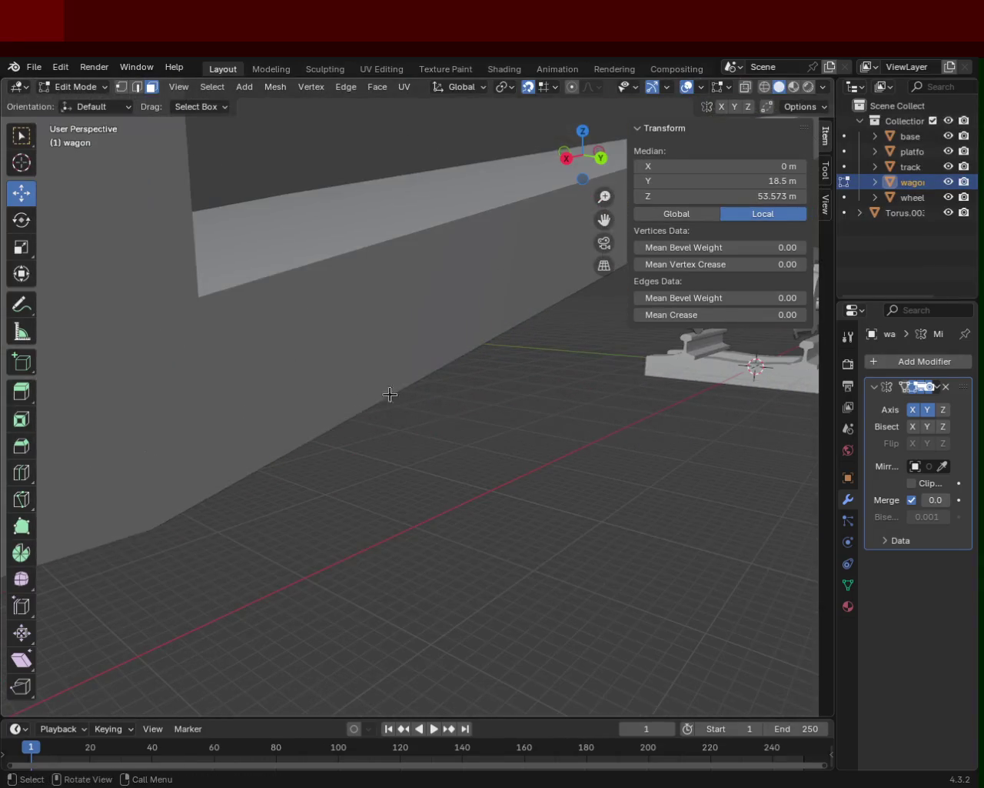
scroll(389, 424, down, 2)
scroll(305, 408, up, 1)
scroll(305, 409, up, 2)
scroll(455, 398, up, 1)
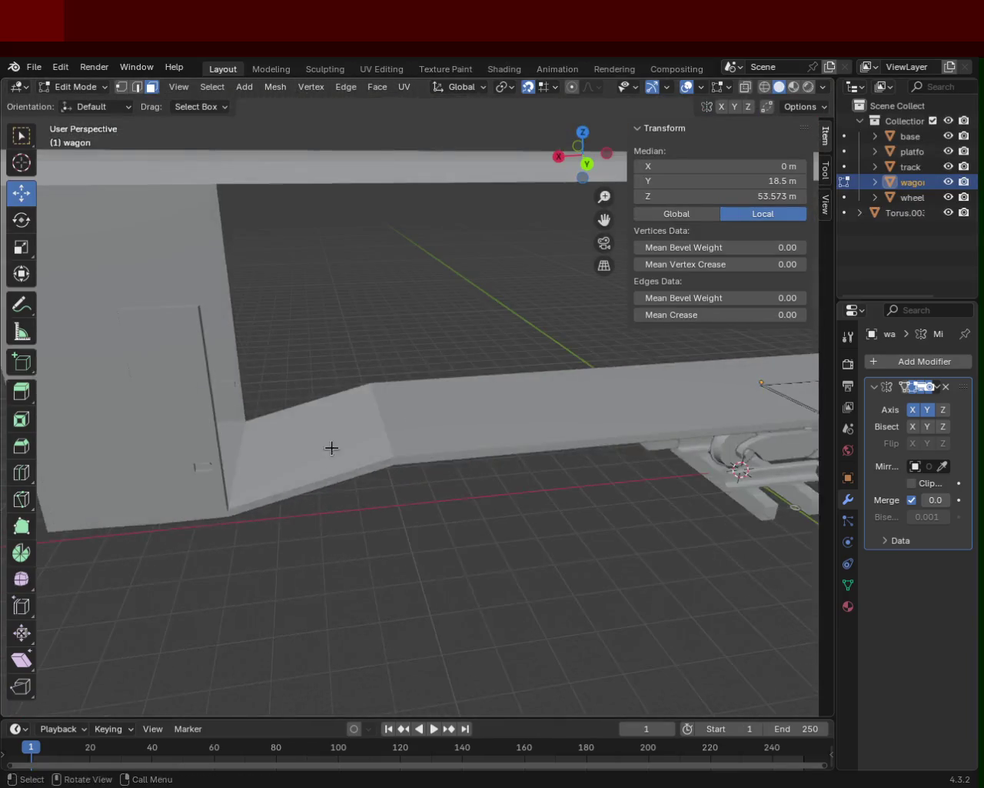
scroll(331, 449, down, 1)
scroll(413, 523, up, 2)
scroll(400, 431, down, 2)
scroll(399, 438, up, 4)
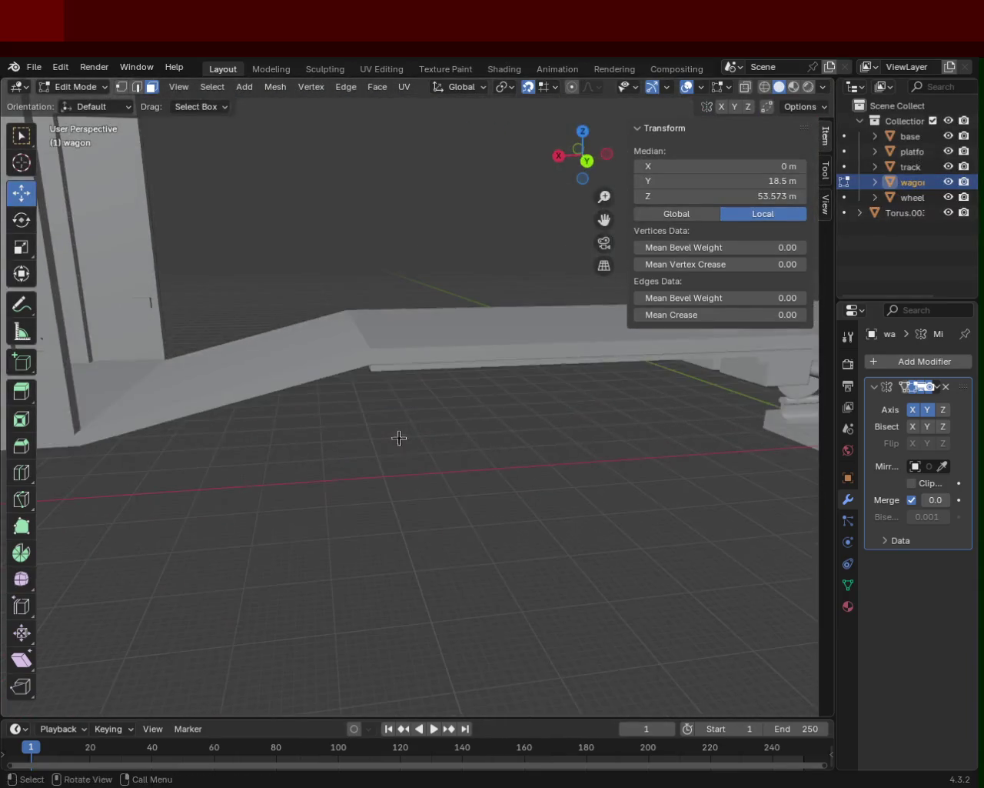
scroll(327, 367, down, 5)
mouse_move(547, 403)
middle_down()
mouse_move(459, 376)
mouse_move(516, 391)
middle_up()
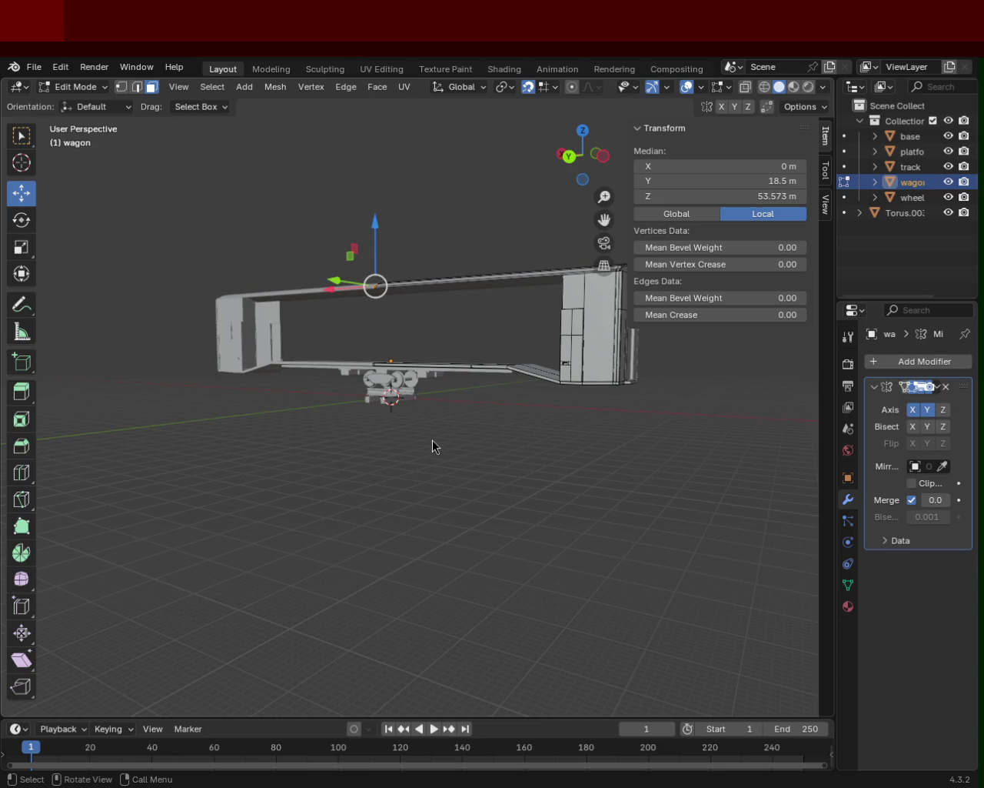
scroll(484, 377, up, 3)
mouse_move(484, 377)
middle_down()
mouse_move(356, 466)
mouse_move(474, 472)
middle_up()
scroll(356, 466, down, 3)
scroll(474, 472, down, 2)
scroll(607, 415, up, 2)
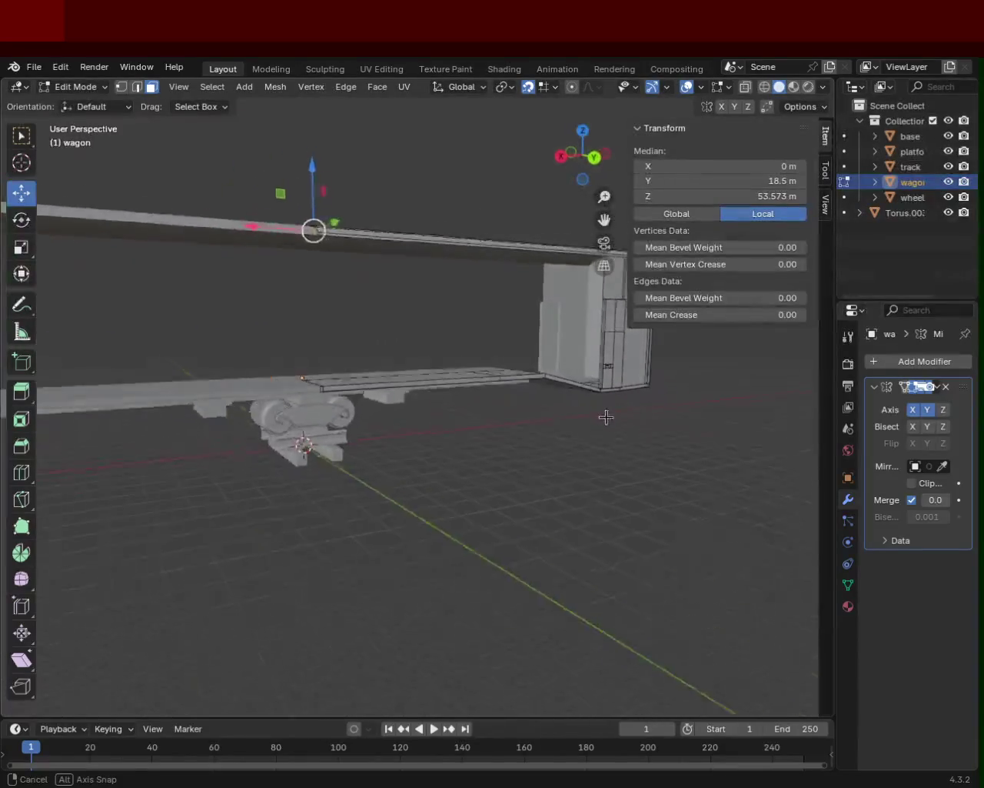
- Save train.blend and inspect the wagon platform and underside up close
key(ctrl+s)
mouse_move(607, 415)
middle_down()
mouse_move(456, 448)
mouse_move(494, 395)
mouse_move(534, 391)
mouse_move(246, 373)
middle_up()
scroll(456, 447, up, 3)
scroll(506, 417, up, 2)
scroll(439, 398, up, 3)
mouse_move(439, 397)
middle_down()
mouse_move(404, 370)
mouse_move(639, 371)
mouse_move(595, 352)
mouse_move(563, 312)
middle_up()
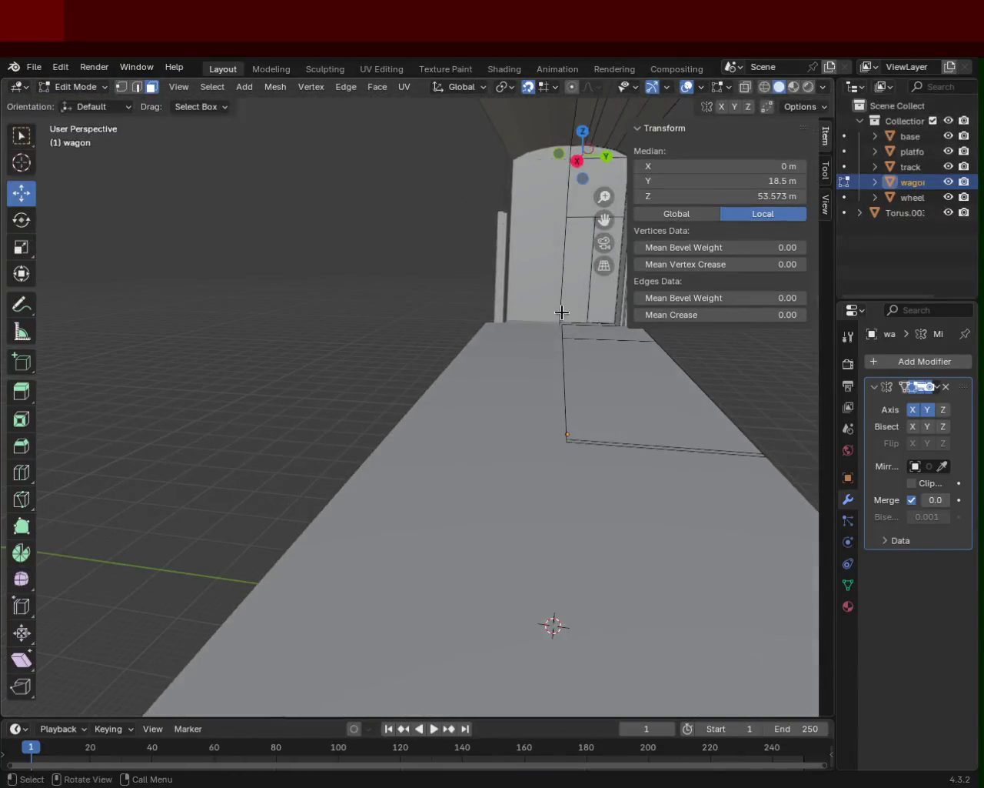
scroll(608, 352, down, 3)
mouse_move(444, 351)
middle_down()
mouse_move(417, 466)
mouse_move(430, 366)
mouse_move(402, 453)
mouse_move(374, 457)
mouse_move(366, 413)
mouse_move(392, 356)
mouse_move(364, 402)
mouse_move(365, 390)
middle_up()
mouse_move(406, 419)
middle_down()
mouse_move(437, 404)
mouse_move(468, 420)
mouse_move(433, 413)
mouse_move(389, 430)
mouse_move(371, 457)
mouse_move(285, 428)
mouse_move(158, 428)
mouse_move(318, 346)
mouse_move(325, 420)
mouse_move(302, 405)
middle_up()
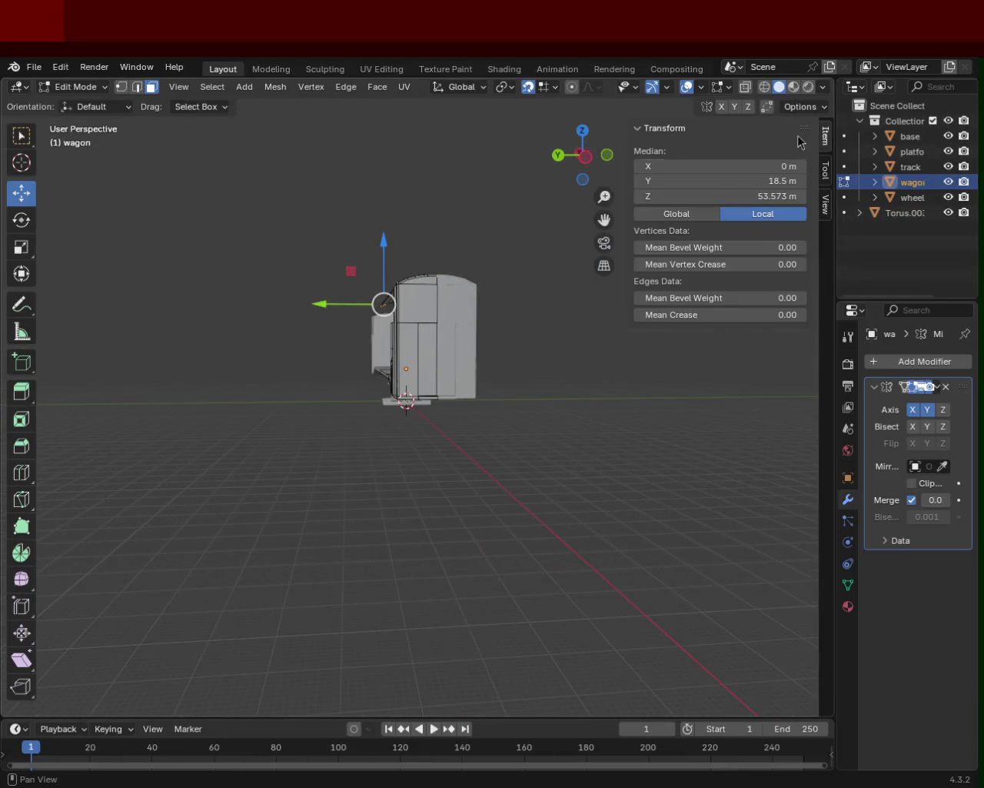
- Enable X-ray and frame an orthographic side view of the wagon end
click(765, 87)
key(KP_1)
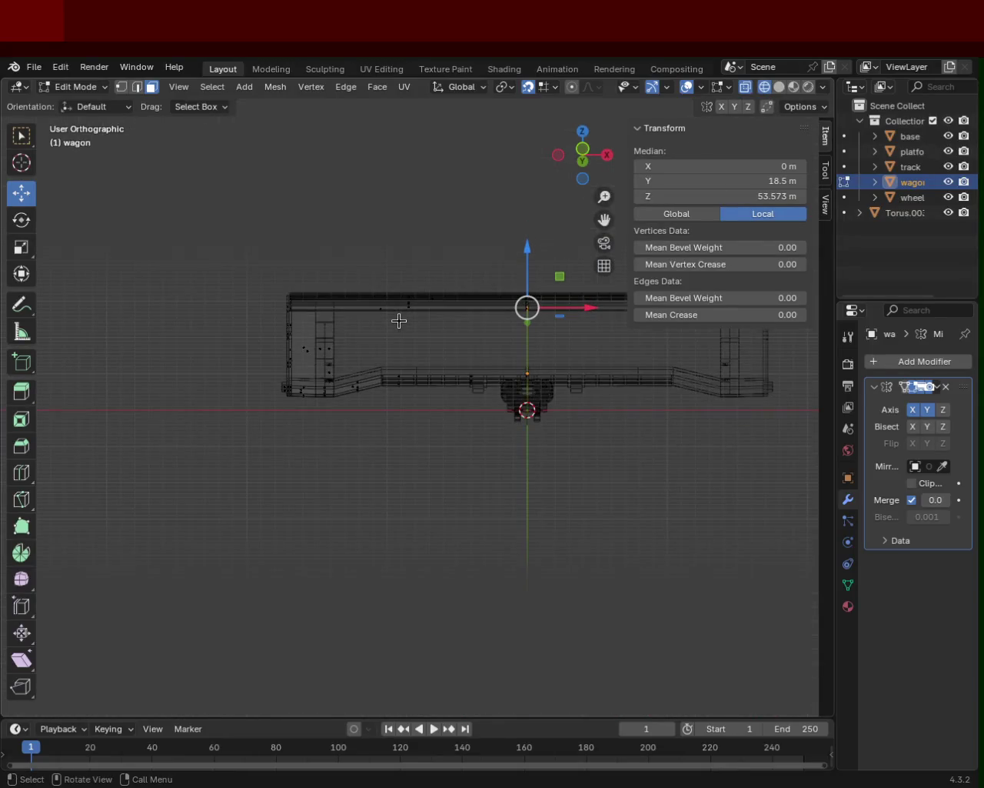
key(KP_7)
key(KP_3)
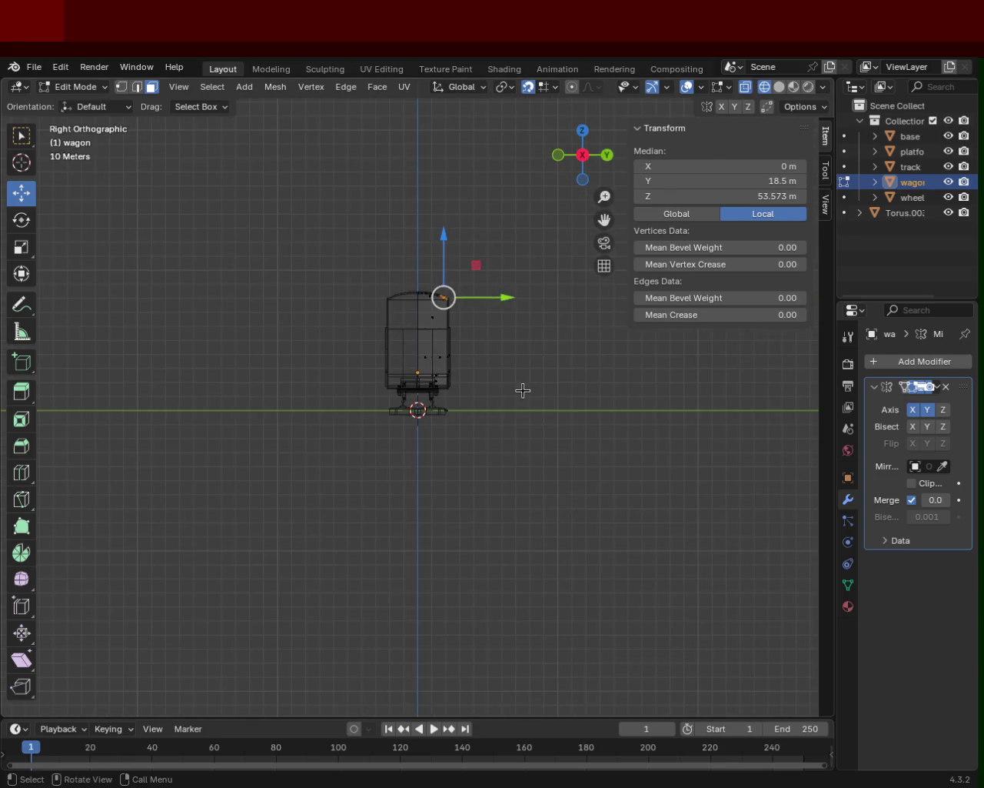
click(523, 391)
scroll(455, 325, up, 5)
shift+middle_drag(454, 259, 409, 330)
- Move the box-selected right-side edges out along Y to 30 m, then disable X-ray
mouse_move(514, 473)
mouse_down()
mouse_move(445, 160)
mouse_move(456, 164)
mouse_move(438, 142)
mouse_up()
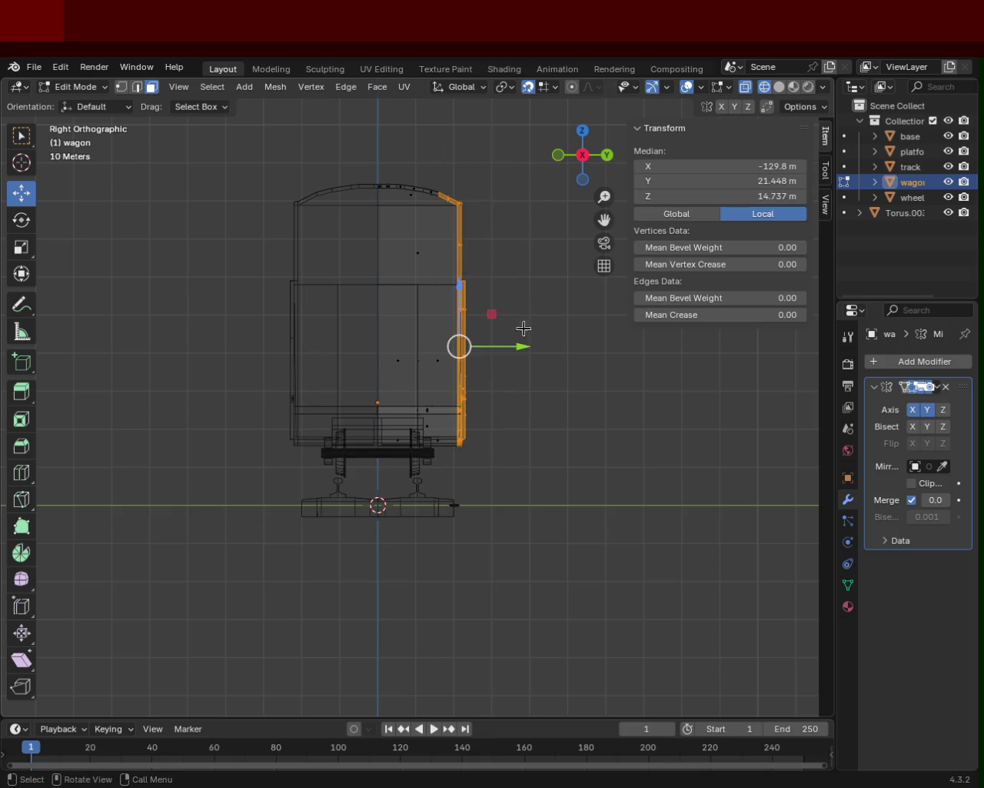
mouse_move(517, 347)
mouse_down()
mouse_move(545, 346)
mouse_move(475, 345)
mouse_up()
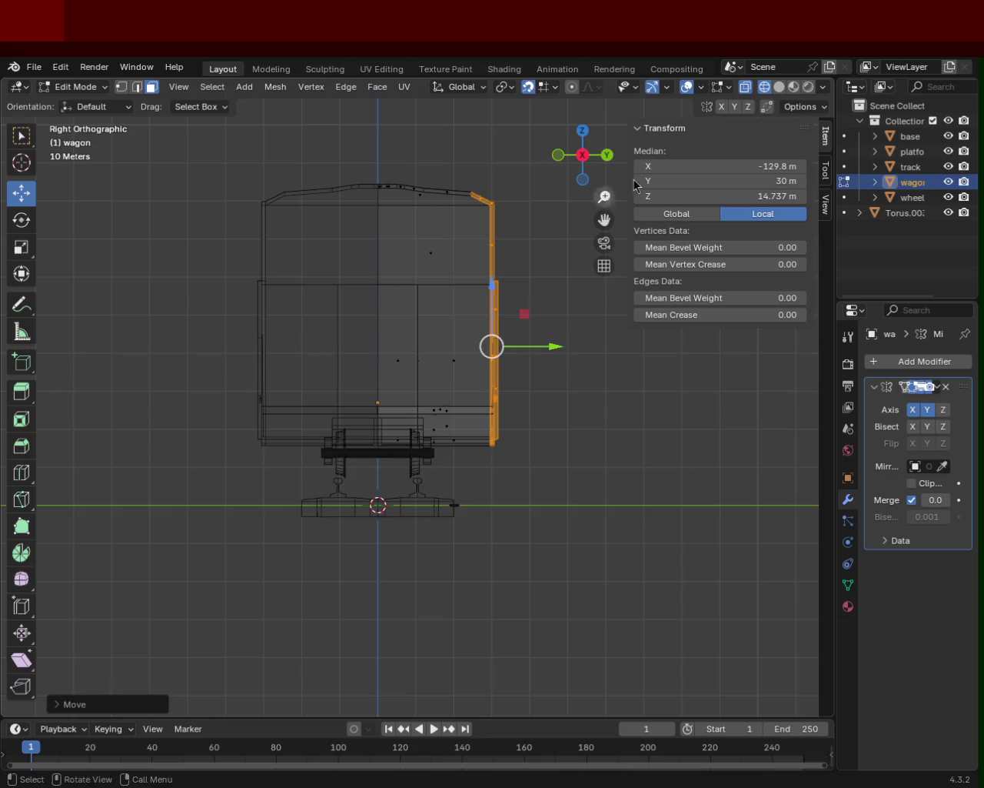
key(alt+z)
middle_drag(475, 344, 438, 362)
scroll(438, 361, down, 5)
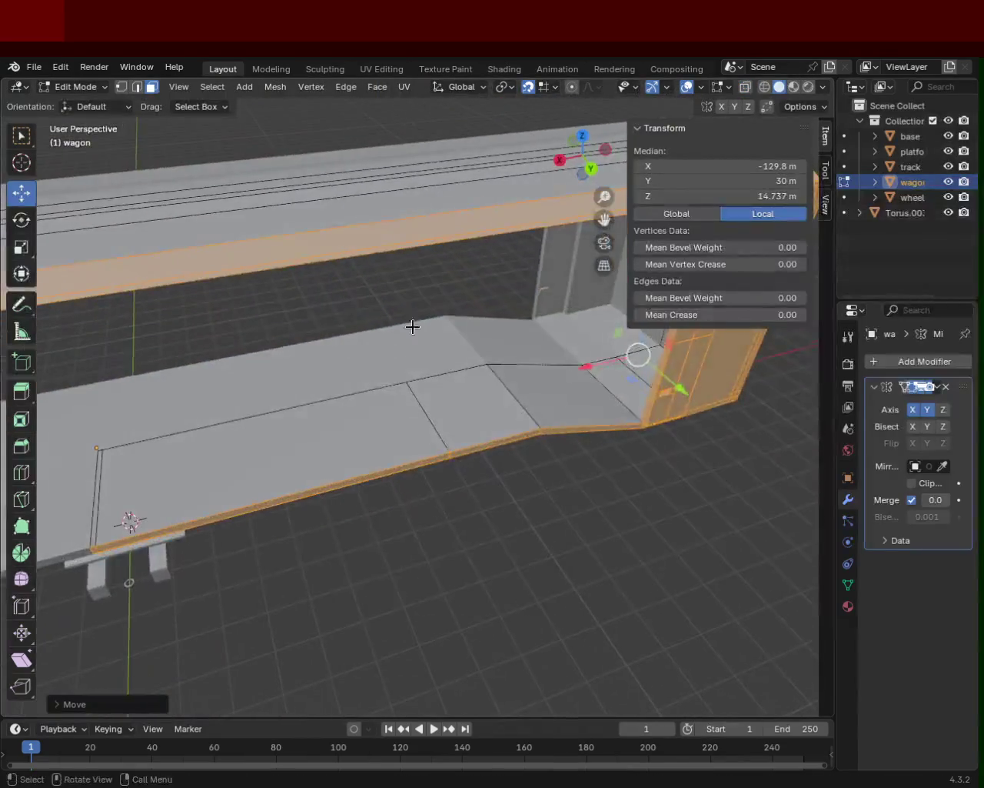
scroll(411, 325, down, 3)
mouse_move(474, 409)
middle_down()
mouse_move(239, 346)
mouse_move(247, 398)
mouse_move(326, 333)
mouse_move(345, 349)
mouse_move(285, 391)
mouse_move(290, 300)
mouse_move(245, 260)
mouse_move(246, 279)
mouse_move(328, 363)
mouse_move(459, 395)
mouse_move(560, 379)
mouse_move(565, 325)
mouse_move(565, 334)
mouse_move(549, 319)
mouse_move(373, 369)
mouse_move(233, 374)
mouse_move(269, 370)
middle_up()
- Move the selected end faces along Y, deselect all, and save train.blend
mouse_move(315, 408)
mouse_down()
mouse_move(429, 406)
mouse_move(343, 412)
mouse_move(377, 403)
mouse_move(364, 409)
mouse_move(429, 415)
mouse_move(423, 405)
mouse_move(389, 406)
mouse_move(394, 421)
mouse_up()
mouse_move(394, 421)
middle_down()
mouse_move(406, 330)
mouse_move(374, 330)
mouse_move(365, 336)
mouse_move(365, 380)
mouse_move(392, 462)
mouse_move(449, 506)
mouse_move(382, 460)
mouse_move(395, 402)
mouse_move(628, 437)
mouse_move(743, 402)
mouse_move(707, 398)
mouse_move(712, 408)
mouse_move(673, 417)
mouse_move(422, 467)
mouse_move(363, 423)
middle_up()
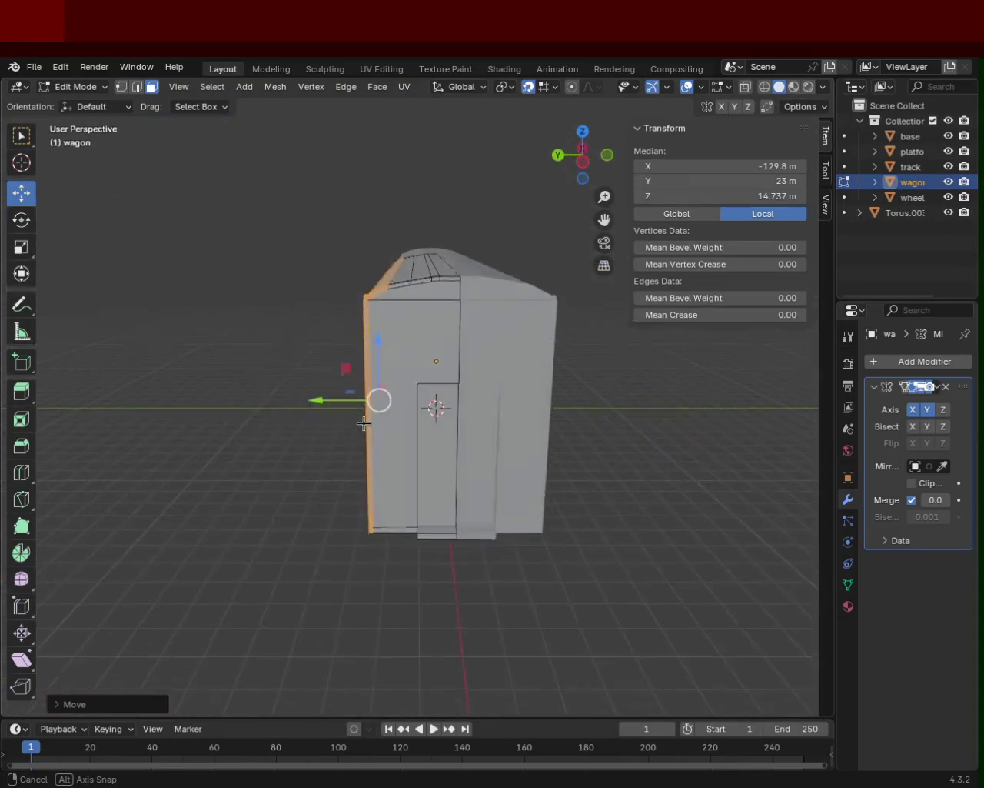
click(629, 525)
key(ctrl+s)
- Bring the wagon's long side edge loop back inward to Y 21.448 m, undoing the extra move
mouse_move(618, 521)
middle_down()
mouse_move(364, 379)
mouse_move(365, 330)
middle_up()
alt+click(366, 339)
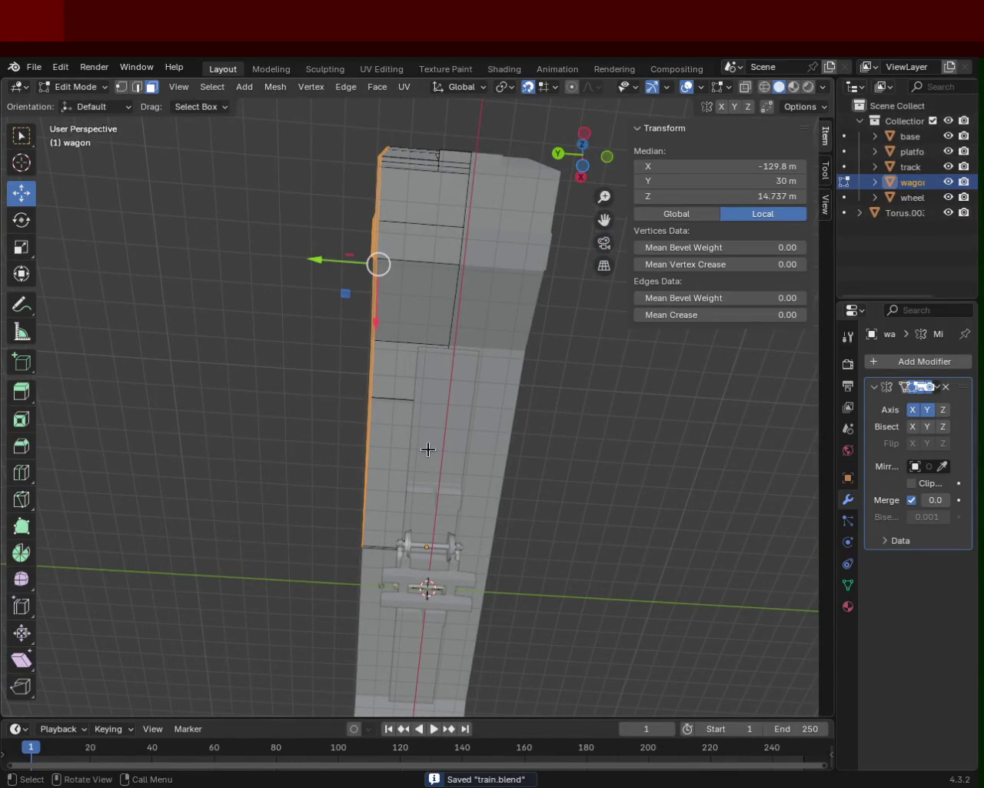
key(ctrl+z)
mouse_move(358, 262)
mouse_down()
mouse_move(275, 256)
mouse_move(325, 259)
mouse_up()
mouse_move(326, 260)
middle_down()
mouse_move(414, 469)
mouse_move(450, 431)
mouse_move(531, 431)
mouse_move(520, 469)
mouse_move(619, 503)
middle_up()
key(ctrl+z)
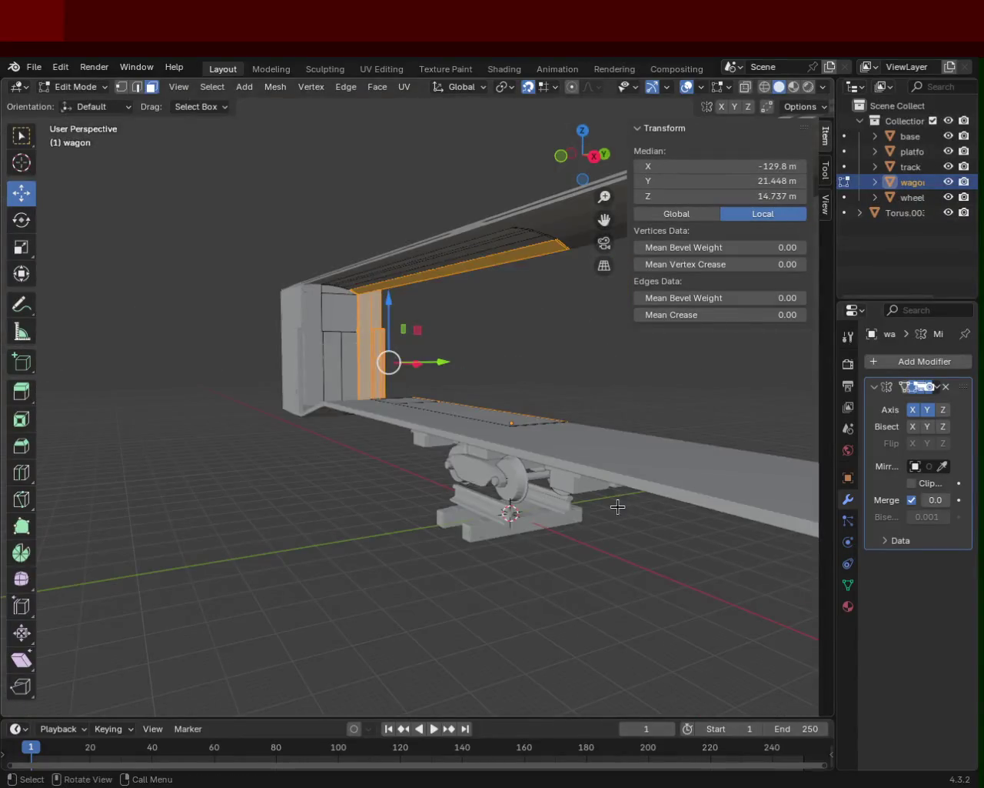
click(258, 520)
mouse_move(258, 520)
middle_down()
mouse_move(264, 489)
mouse_move(202, 532)
mouse_move(72, 424)
mouse_move(140, 461)
mouse_move(393, 418)
mouse_move(426, 441)
mouse_move(409, 430)
middle_up()
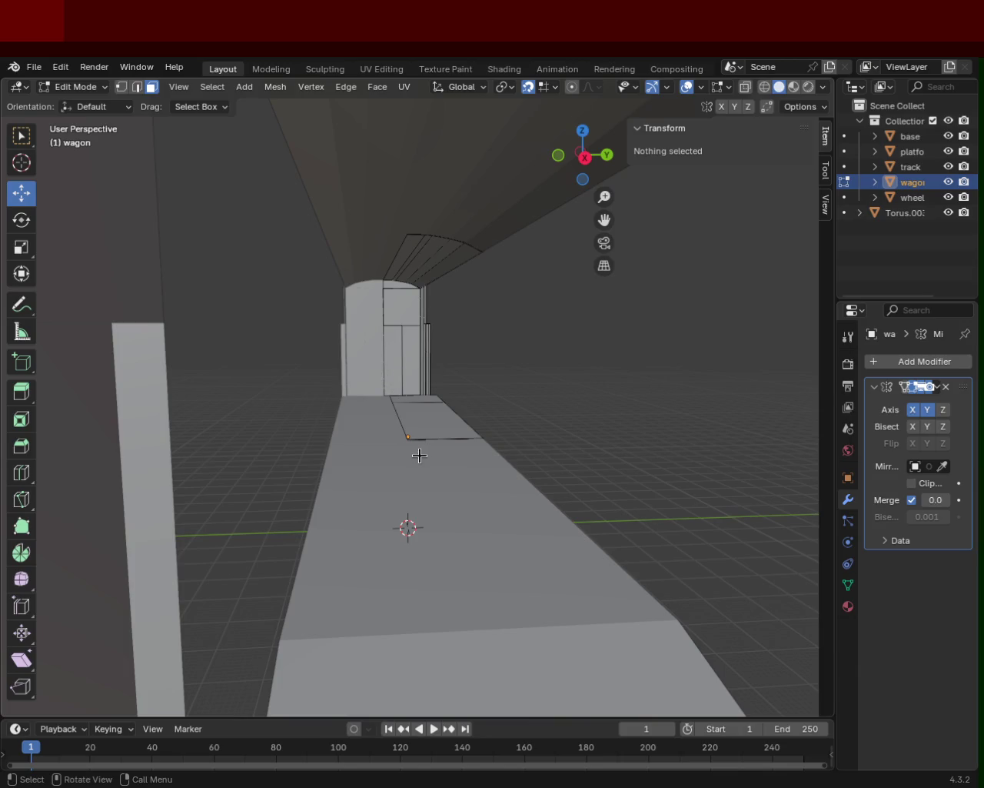
mouse_move(400, 408)
middle_down()
mouse_move(294, 488)
mouse_move(293, 382)
mouse_move(364, 418)
mouse_move(396, 475)
mouse_move(374, 433)
mouse_move(480, 430)
mouse_move(347, 449)
middle_up()
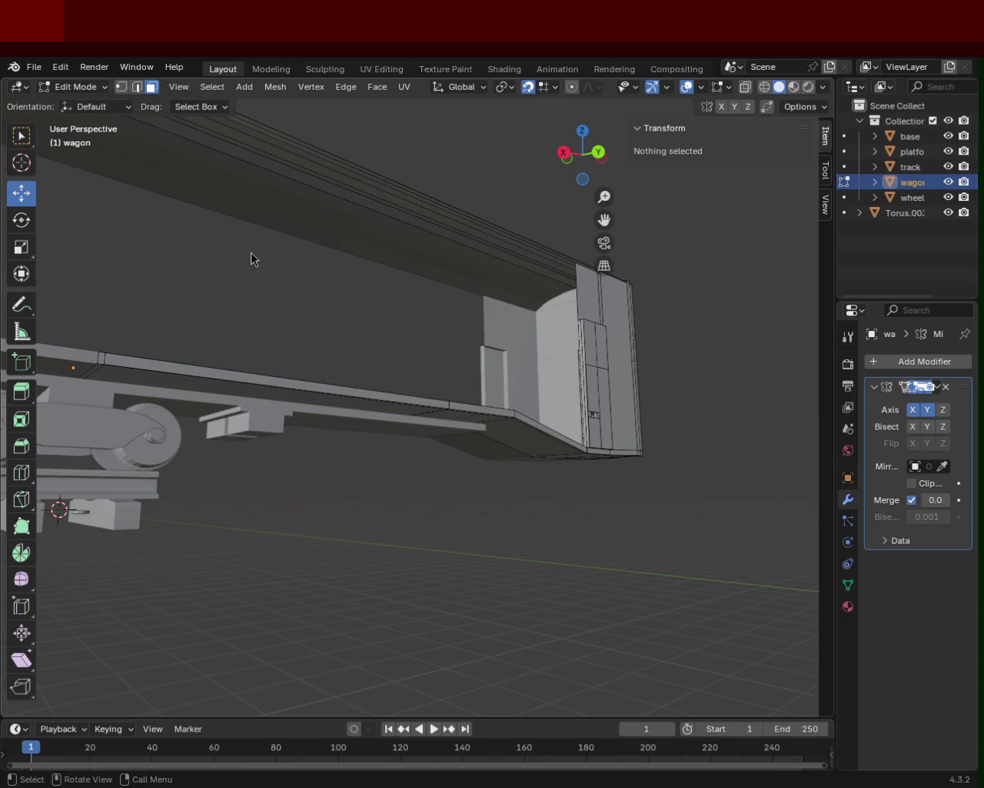
mouse_move(352, 320)
middle_down()
mouse_move(549, 301)
mouse_move(435, 389)
mouse_move(325, 392)
mouse_move(505, 409)
mouse_move(592, 391)
mouse_move(483, 396)
mouse_move(439, 369)
mouse_move(315, 387)
mouse_move(236, 439)
mouse_move(204, 430)
mouse_move(196, 410)
middle_up()
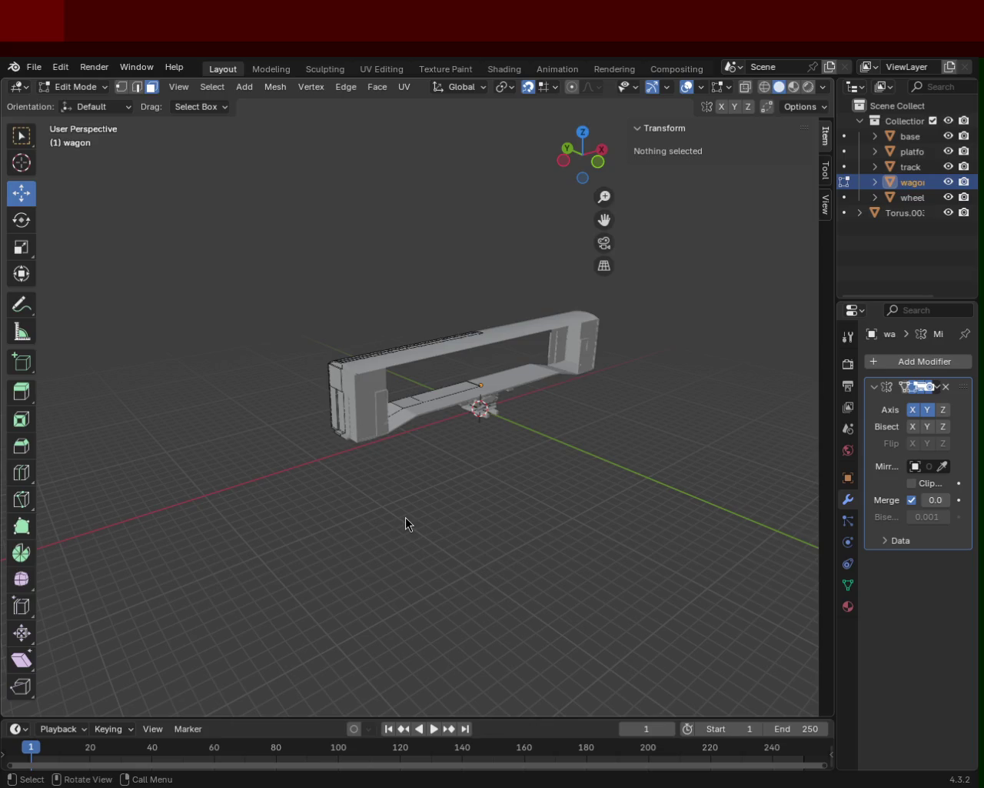
middle_drag(340, 364, 316, 372)
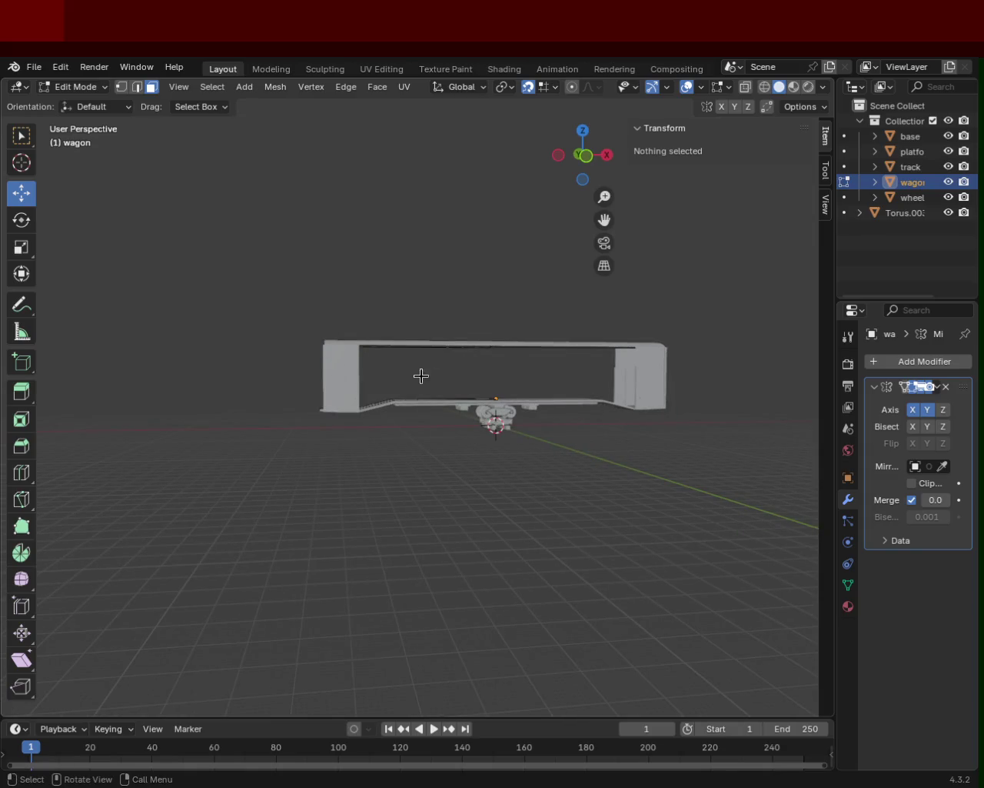
mouse_move(478, 441)
middle_down()
mouse_move(373, 492)
mouse_move(558, 503)
mouse_move(558, 379)
mouse_move(513, 369)
middle_up()
mouse_move(458, 434)
middle_down()
mouse_move(410, 503)
mouse_move(253, 472)
mouse_move(369, 430)
mouse_move(499, 418)
mouse_move(460, 442)
mouse_move(409, 451)
mouse_move(348, 436)
middle_up()
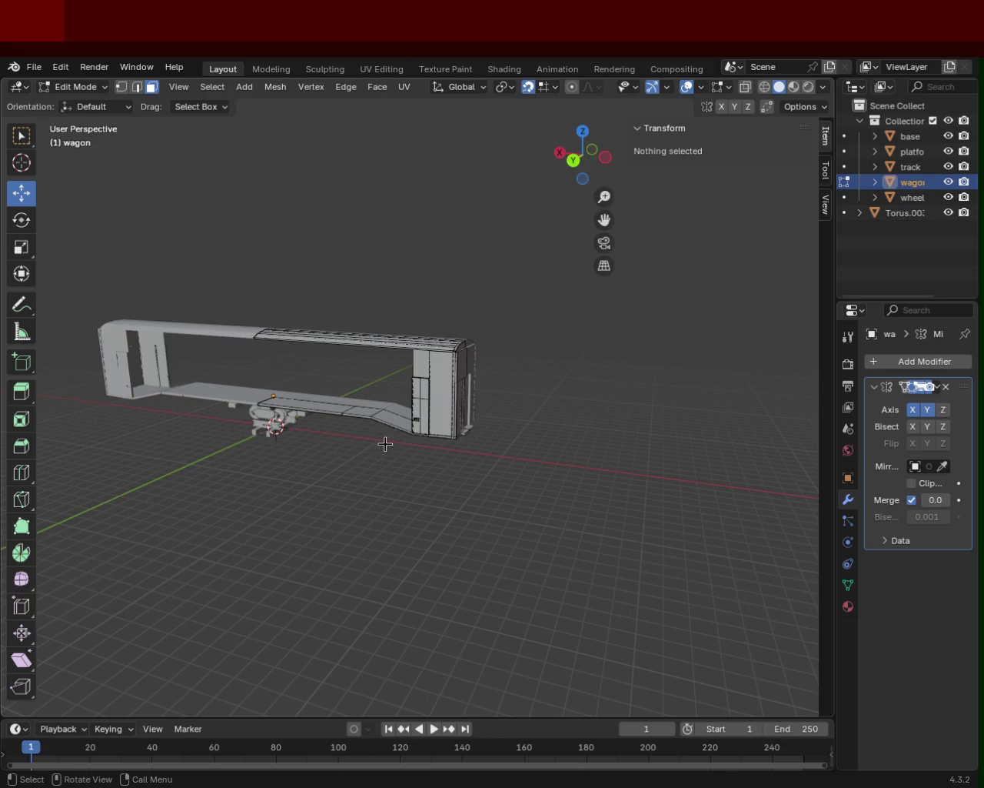
mouse_move(282, 438)
middle_down()
mouse_move(482, 340)
mouse_move(375, 432)
mouse_move(374, 466)
mouse_move(446, 453)
mouse_move(378, 457)
mouse_move(413, 353)
mouse_move(393, 392)
mouse_move(461, 413)
mouse_move(294, 352)
mouse_move(435, 430)
mouse_move(553, 385)
mouse_move(395, 402)
mouse_move(416, 358)
mouse_move(349, 424)
mouse_move(314, 433)
mouse_move(418, 415)
mouse_move(391, 413)
mouse_move(451, 375)
mouse_move(367, 369)
mouse_move(589, 319)
mouse_move(659, 367)
mouse_move(598, 367)
mouse_move(521, 397)
middle_up()
key(ctrl+s)
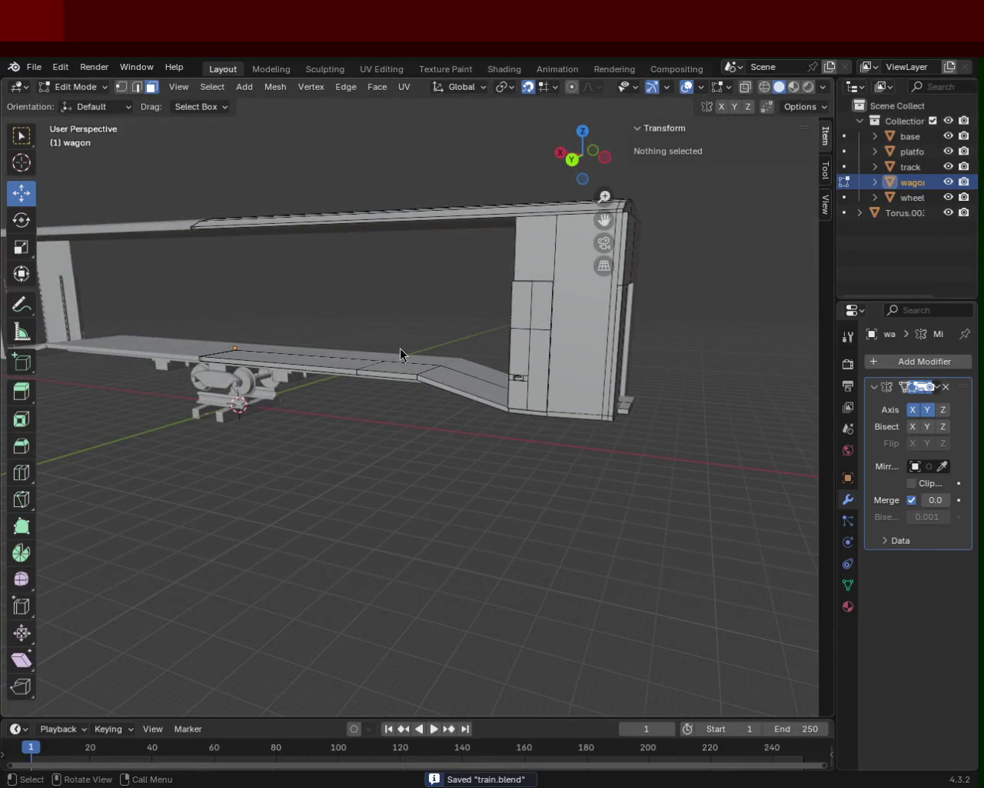
- Orbit under the wagon to inspect the wheel bogie from a low angle
mouse_move(503, 361)
middle_down()
mouse_move(338, 391)
mouse_move(347, 378)
mouse_move(485, 372)
mouse_move(604, 338)
mouse_move(576, 363)
mouse_move(399, 407)
mouse_move(404, 393)
mouse_move(595, 422)
mouse_move(426, 400)
mouse_move(382, 403)
mouse_move(362, 423)
mouse_move(370, 400)
mouse_move(433, 436)
mouse_move(356, 417)
mouse_move(595, 358)
mouse_move(576, 332)
mouse_move(500, 331)
mouse_move(542, 339)
mouse_move(541, 435)
middle_up()
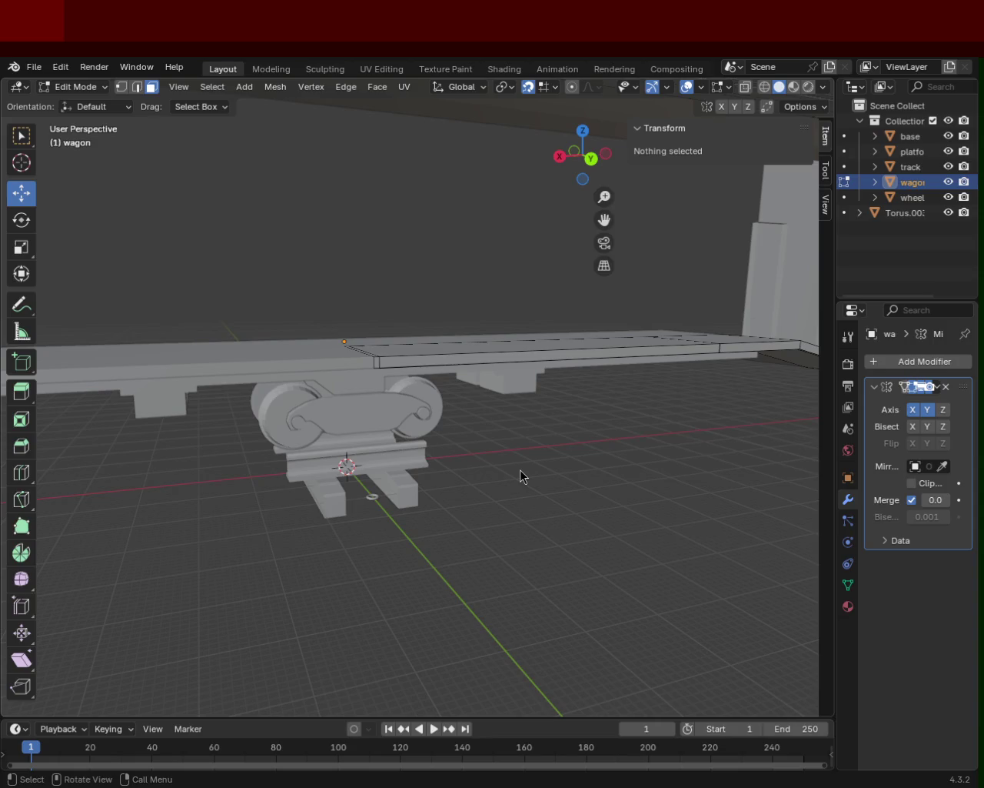
mouse_move(337, 275)
middle_down()
mouse_move(482, 281)
mouse_move(483, 316)
mouse_move(658, 376)
mouse_move(490, 418)
mouse_move(545, 341)
mouse_move(564, 359)
mouse_move(448, 512)
mouse_move(523, 403)
mouse_move(568, 393)
mouse_move(393, 358)
mouse_move(403, 371)
middle_up()
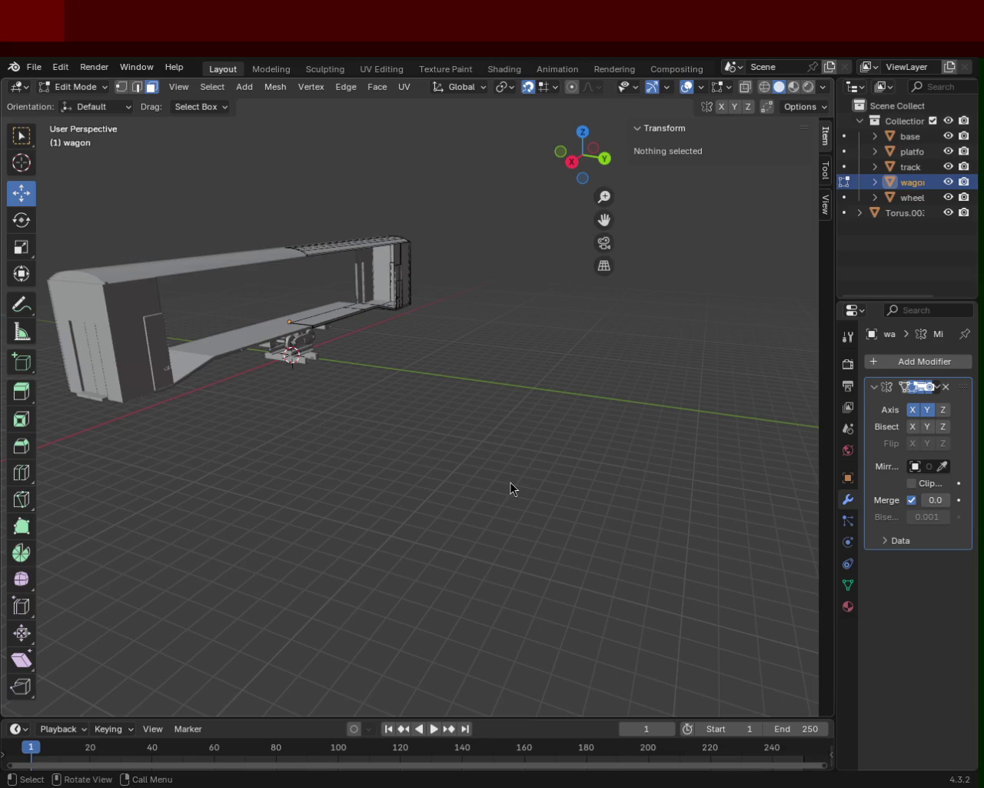
mouse_move(277, 247)
middle_down()
mouse_move(381, 471)
mouse_move(426, 437)
mouse_move(423, 428)
mouse_move(465, 427)
mouse_move(377, 424)
middle_up()
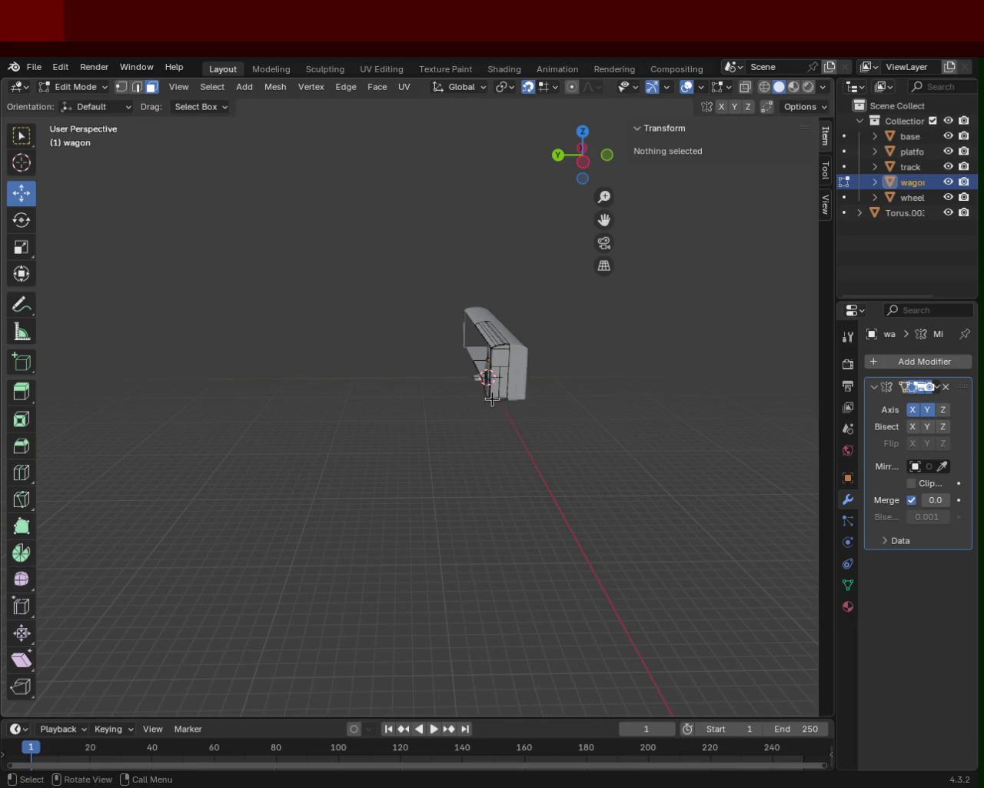
shift+middle_drag(369, 385, 578, 406)
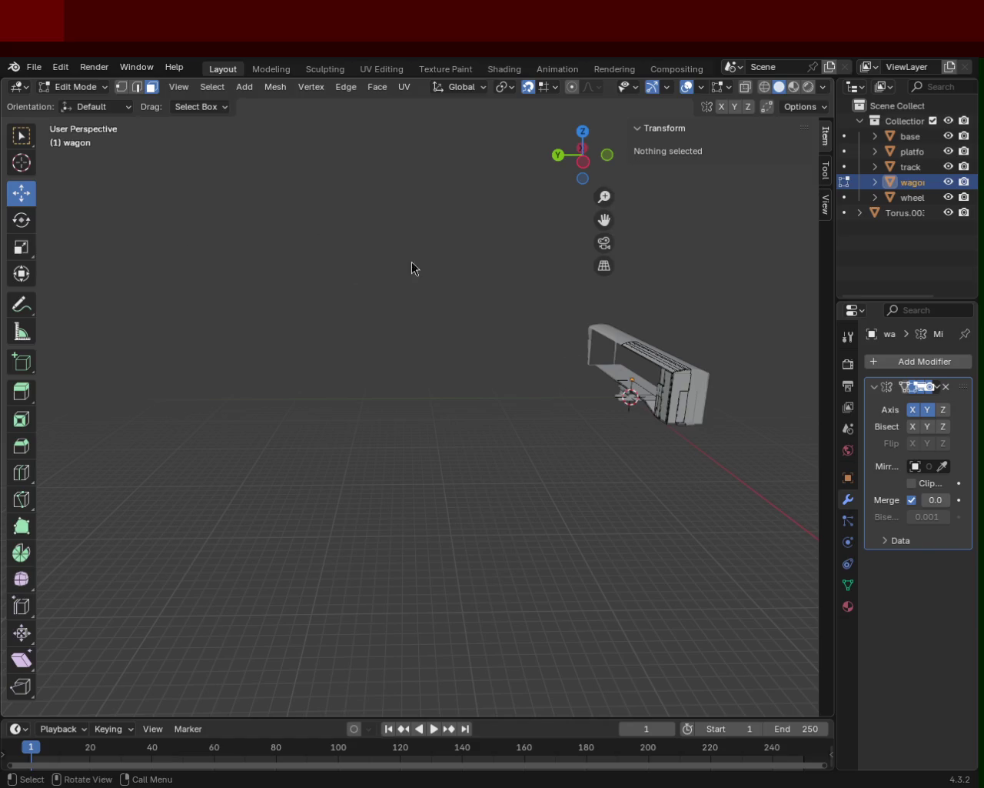
mouse_move(550, 351)
middle_down()
mouse_move(303, 278)
mouse_move(459, 282)
mouse_move(316, 269)
mouse_move(448, 293)
mouse_move(393, 331)
mouse_move(499, 351)
mouse_move(420, 346)
mouse_move(321, 307)
mouse_move(370, 507)
middle_up()
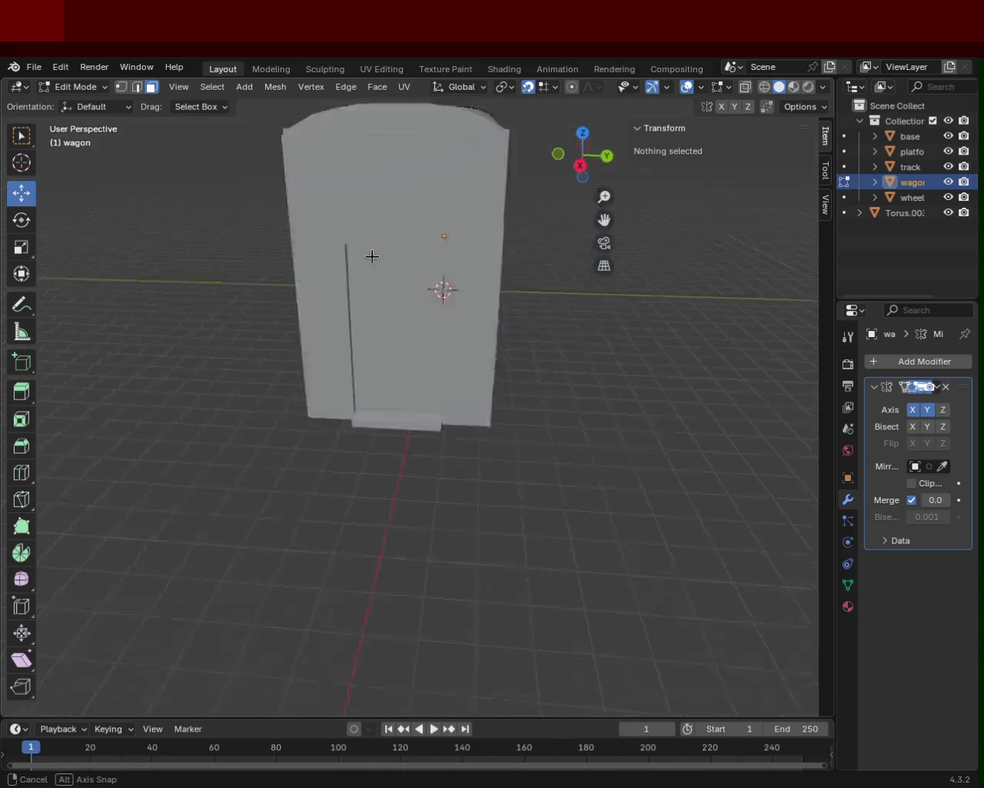
middle_drag(295, 220, 309, 288)
mouse_move(596, 299)
middle_down()
mouse_move(376, 342)
mouse_move(303, 297)
mouse_move(318, 313)
middle_up()
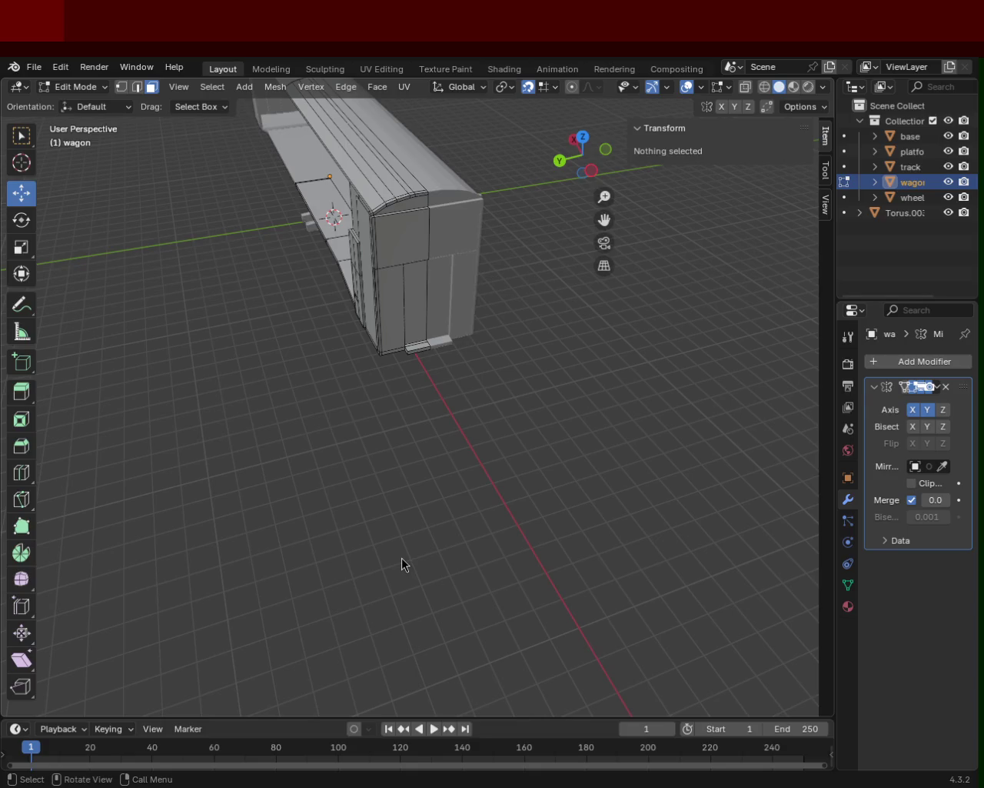
middle_drag(267, 282, 477, 349)
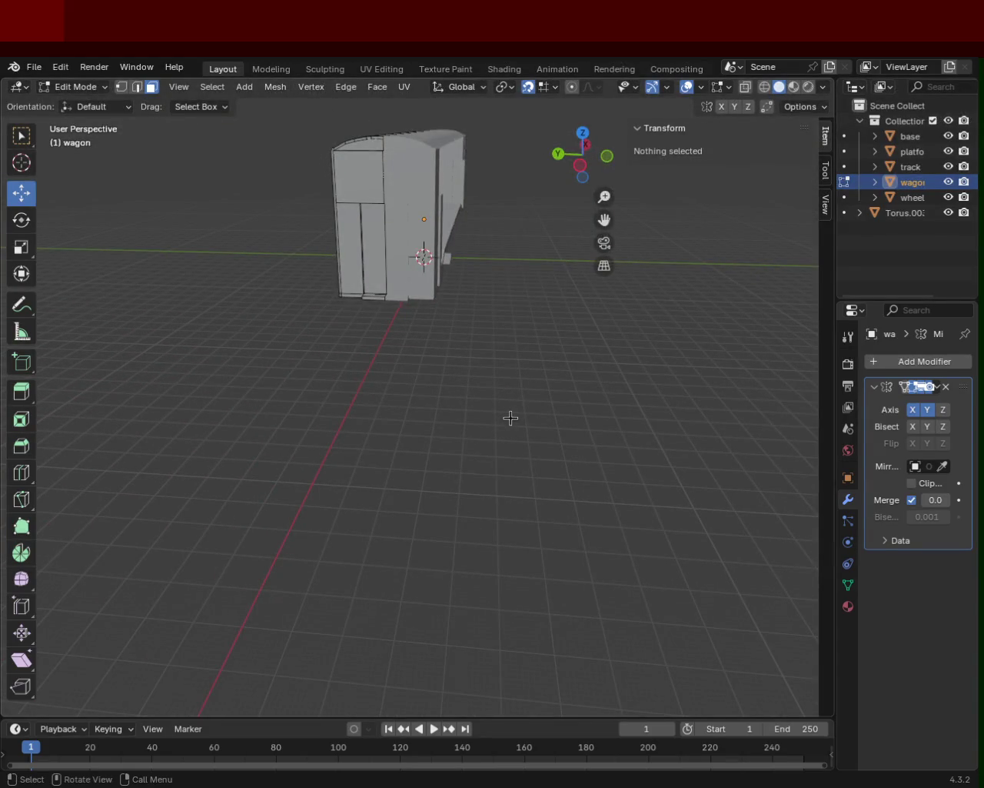
mouse_move(511, 418)
middle_down()
mouse_move(293, 357)
mouse_move(238, 314)
mouse_move(391, 437)
mouse_move(490, 276)
mouse_move(411, 282)
mouse_move(554, 346)
mouse_move(290, 323)
mouse_move(420, 296)
mouse_move(438, 271)
mouse_move(347, 288)
mouse_move(323, 275)
mouse_move(270, 272)
mouse_move(439, 266)
mouse_move(563, 320)
mouse_move(571, 270)
mouse_move(462, 354)
mouse_move(346, 331)
mouse_move(438, 362)
mouse_move(380, 340)
mouse_move(314, 341)
middle_up()
scroll(358, 313, up, 3)
scroll(402, 312, up, 3)
scroll(434, 313, up, 3)
scroll(433, 313, down, 3)
scroll(400, 393, down, 3)
scroll(399, 393, up, 3)
mouse_move(399, 393)
middle_down()
mouse_move(431, 404)
mouse_move(491, 533)
middle_up()
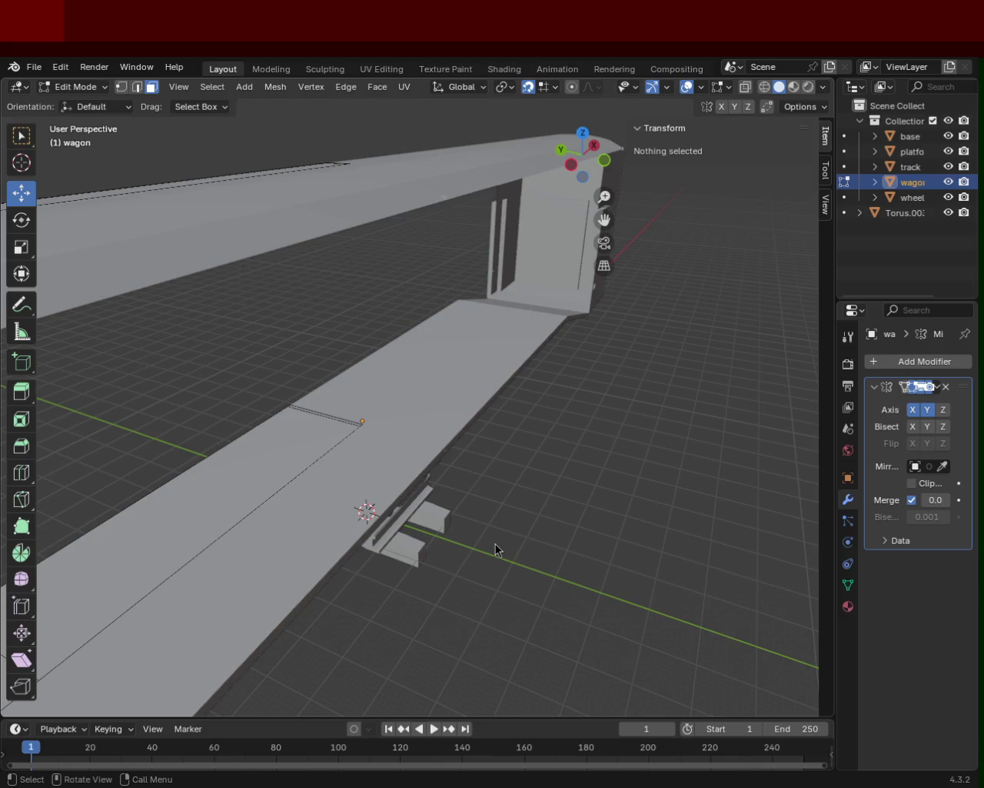
scroll(255, 277, down, 5)
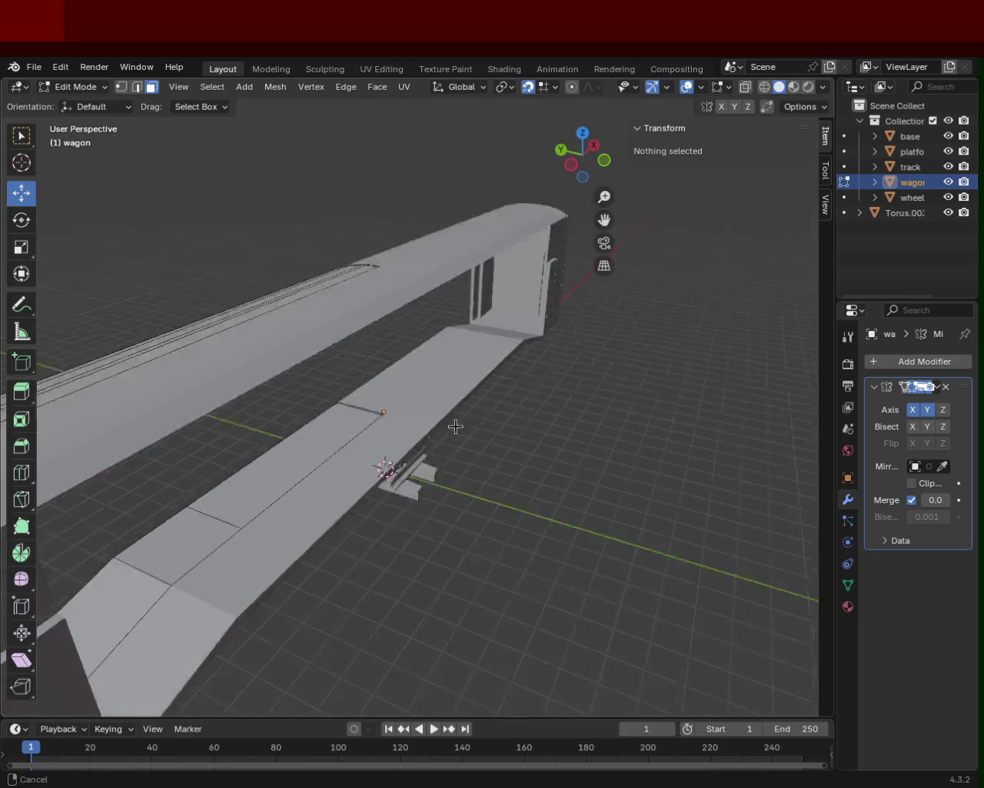
middle_drag(255, 277, 292, 359)
key(Home)
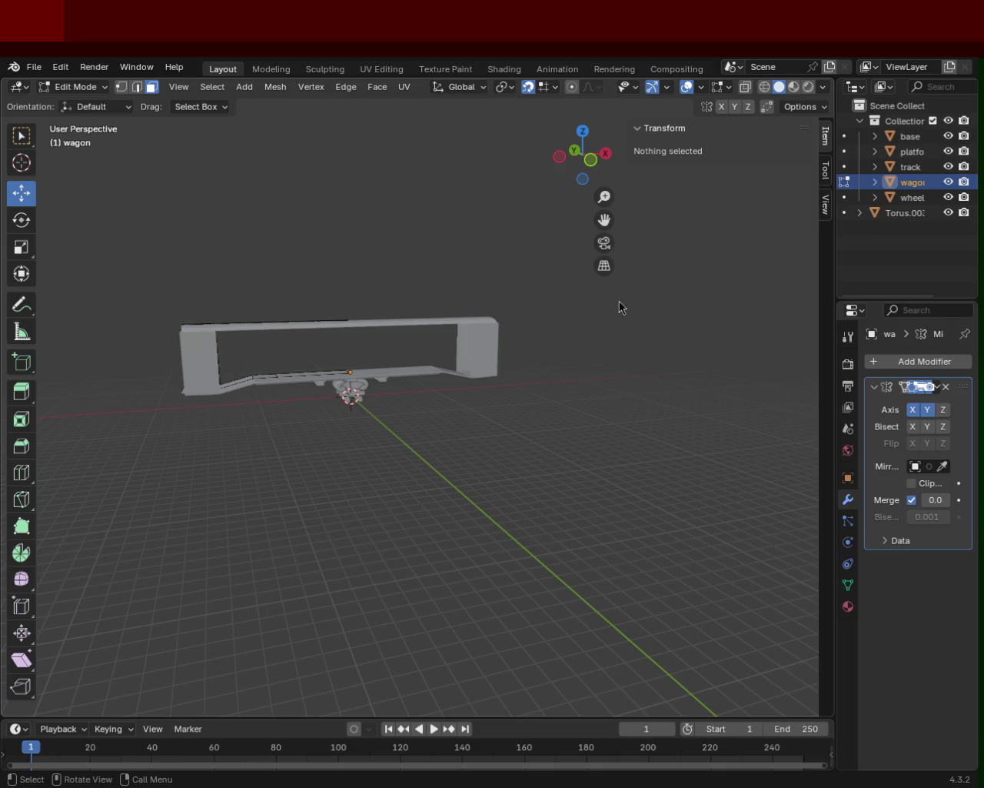
mouse_move(347, 286)
middle_down()
mouse_move(459, 418)
mouse_move(506, 401)
mouse_move(488, 395)
mouse_move(321, 428)
mouse_move(516, 376)
mouse_move(608, 334)
mouse_move(490, 362)
mouse_move(462, 359)
mouse_move(469, 334)
mouse_move(436, 334)
mouse_move(404, 292)
mouse_move(569, 419)
mouse_move(362, 352)
mouse_move(312, 300)
mouse_move(313, 259)
mouse_move(283, 255)
mouse_move(285, 297)
mouse_move(346, 316)
mouse_move(310, 306)
mouse_move(341, 260)
mouse_move(323, 268)
middle_up()
scroll(459, 418, up, 5)
mouse_move(416, 315)
middle_down()
mouse_move(510, 257)
mouse_move(386, 303)
mouse_move(359, 228)
mouse_move(504, 321)
mouse_move(508, 482)
middle_up()
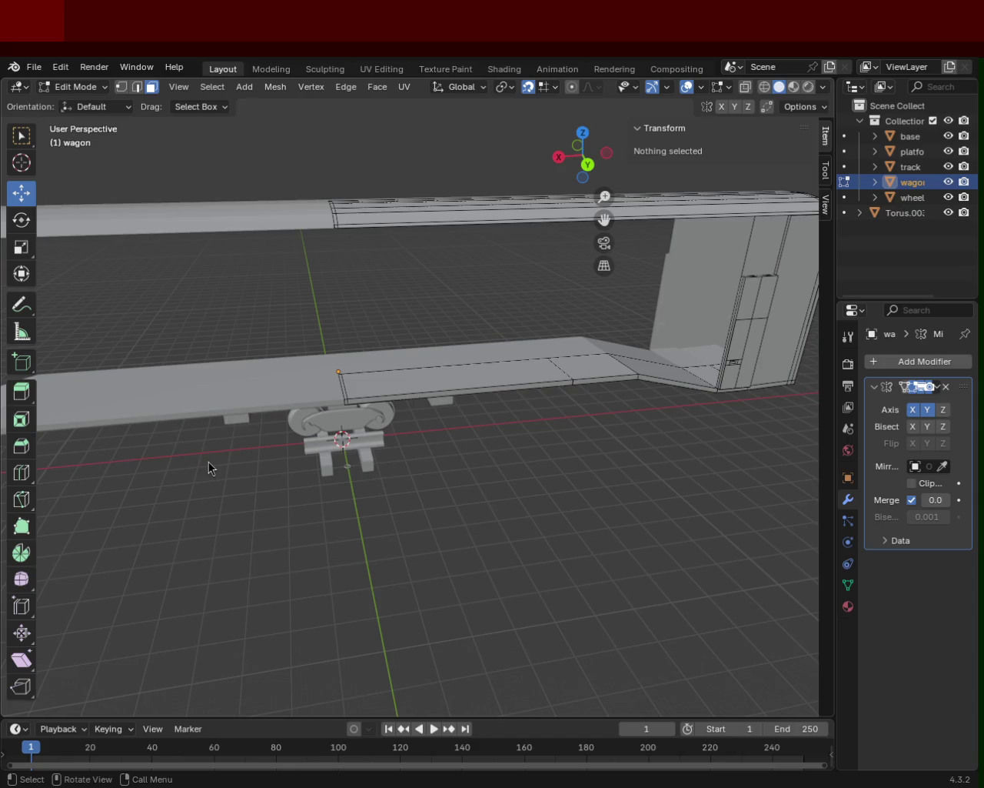
- Orbit low under the wagon and zoom over the wheel set and rails
middle_drag(245, 243, 464, 416)
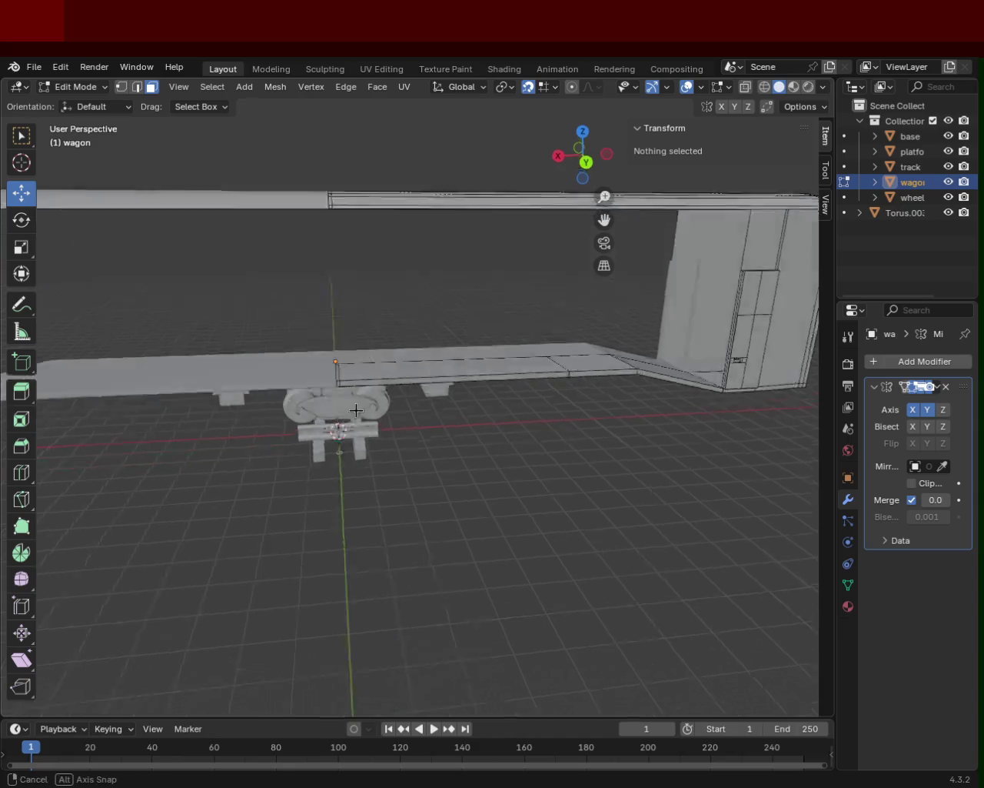
scroll(464, 417, up, 2)
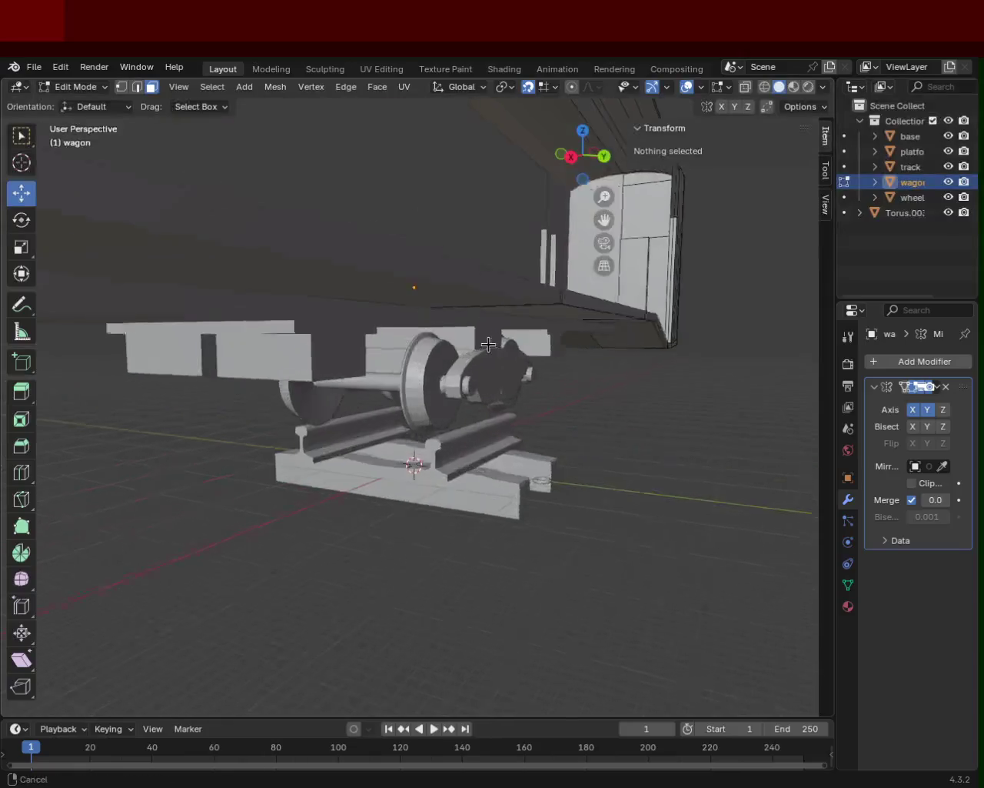
scroll(415, 362, up, 3)
scroll(476, 407, up, 2)
scroll(433, 407, down, 1)
scroll(460, 411, down, 2)
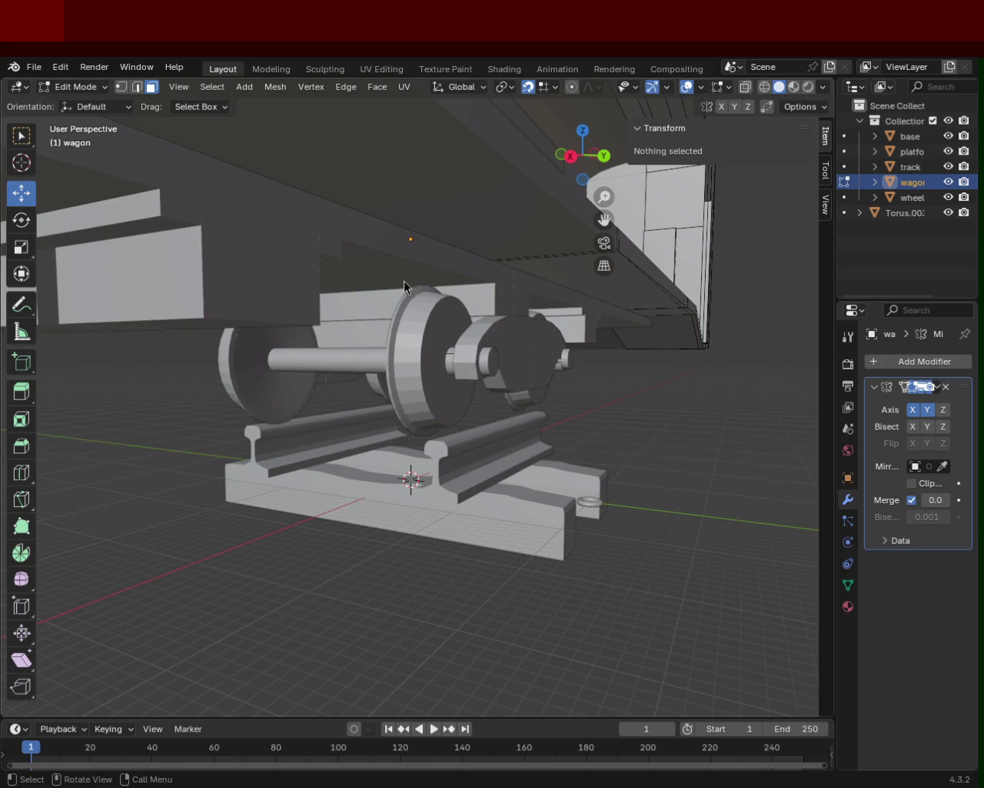
scroll(485, 274, down, 5)
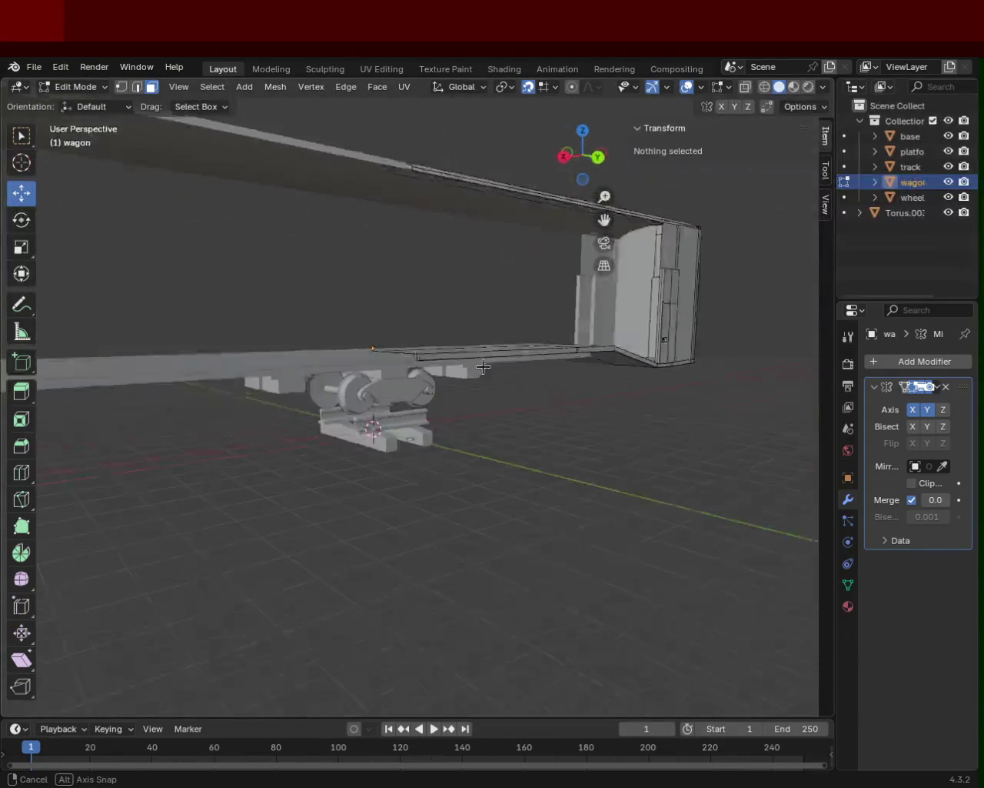
middle_drag(486, 273, 520, 564)
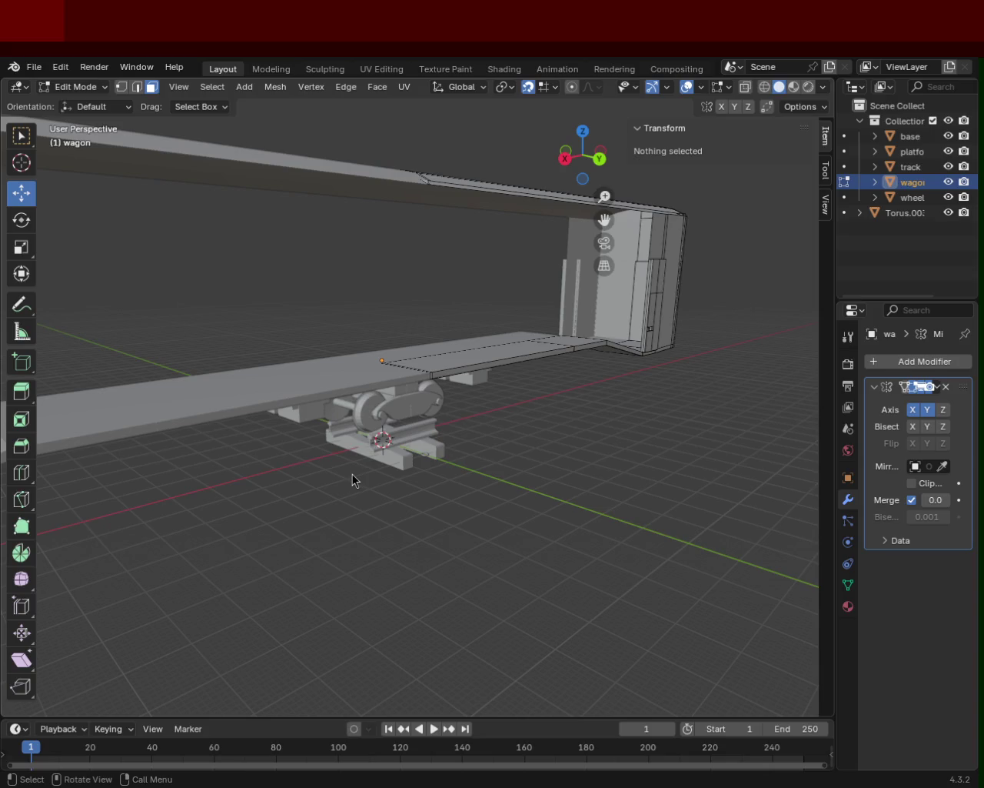
mouse_move(497, 369)
middle_down()
mouse_move(505, 361)
mouse_move(457, 363)
mouse_move(571, 363)
mouse_move(381, 360)
mouse_move(390, 336)
mouse_move(524, 450)
middle_up()
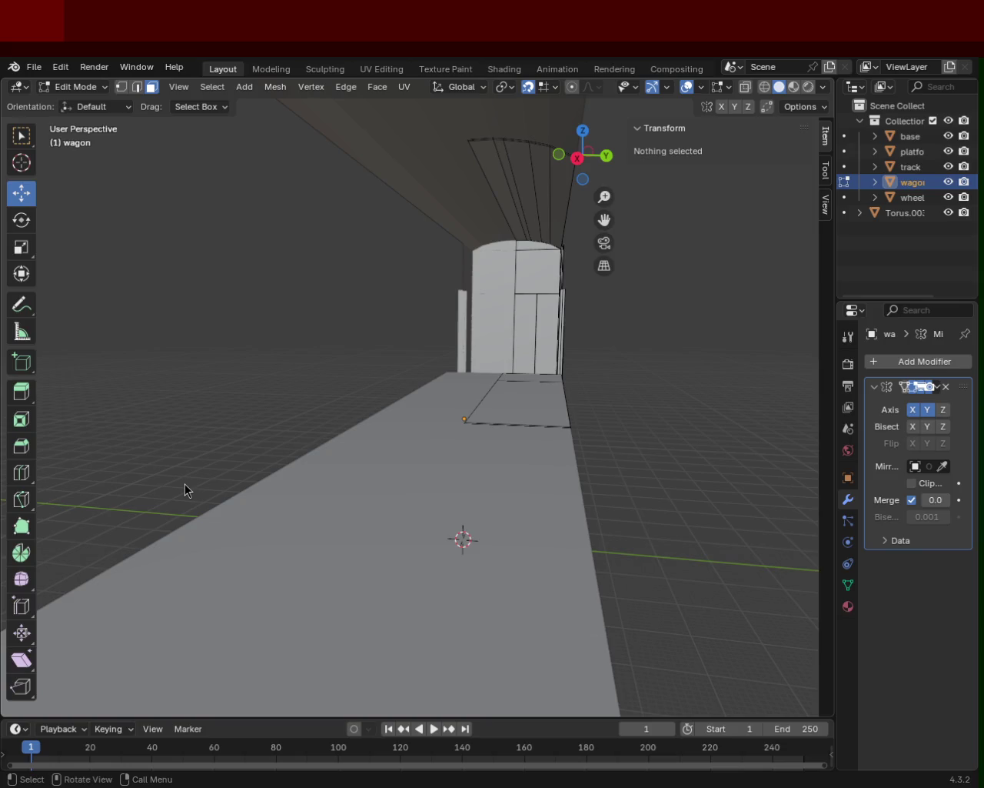
mouse_move(342, 316)
middle_down()
mouse_move(367, 453)
mouse_move(413, 441)
mouse_move(404, 416)
middle_up()
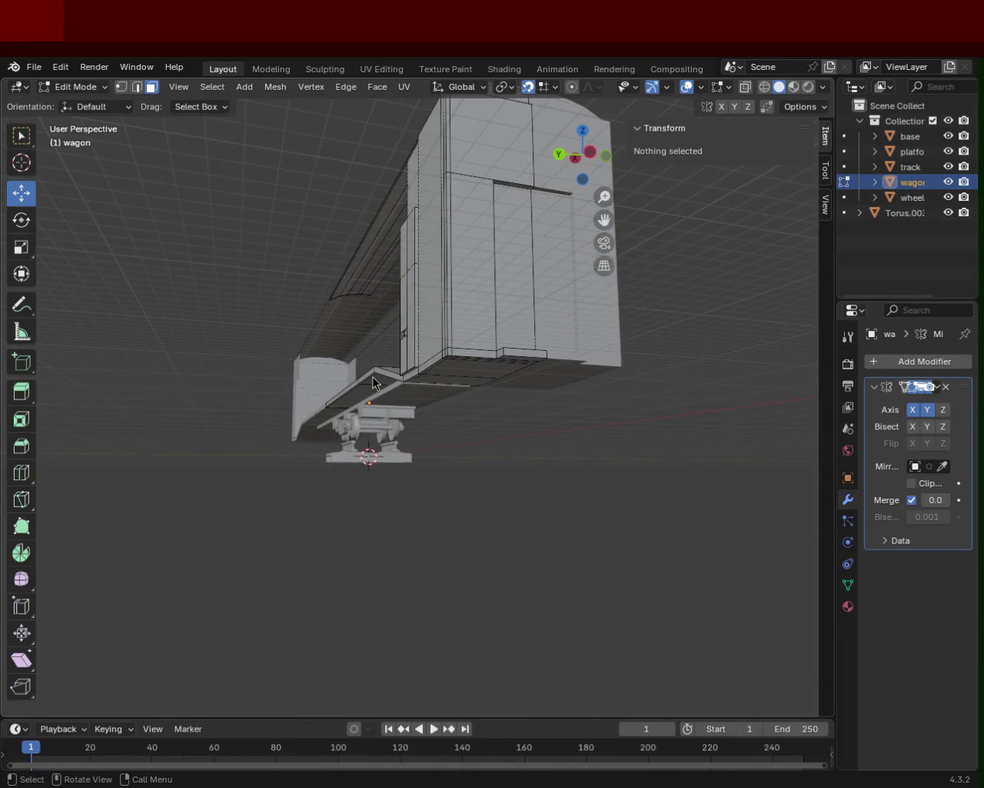
mouse_move(315, 220)
middle_down()
mouse_move(625, 393)
mouse_move(615, 359)
mouse_move(286, 373)
mouse_move(508, 328)
mouse_move(499, 375)
middle_up()
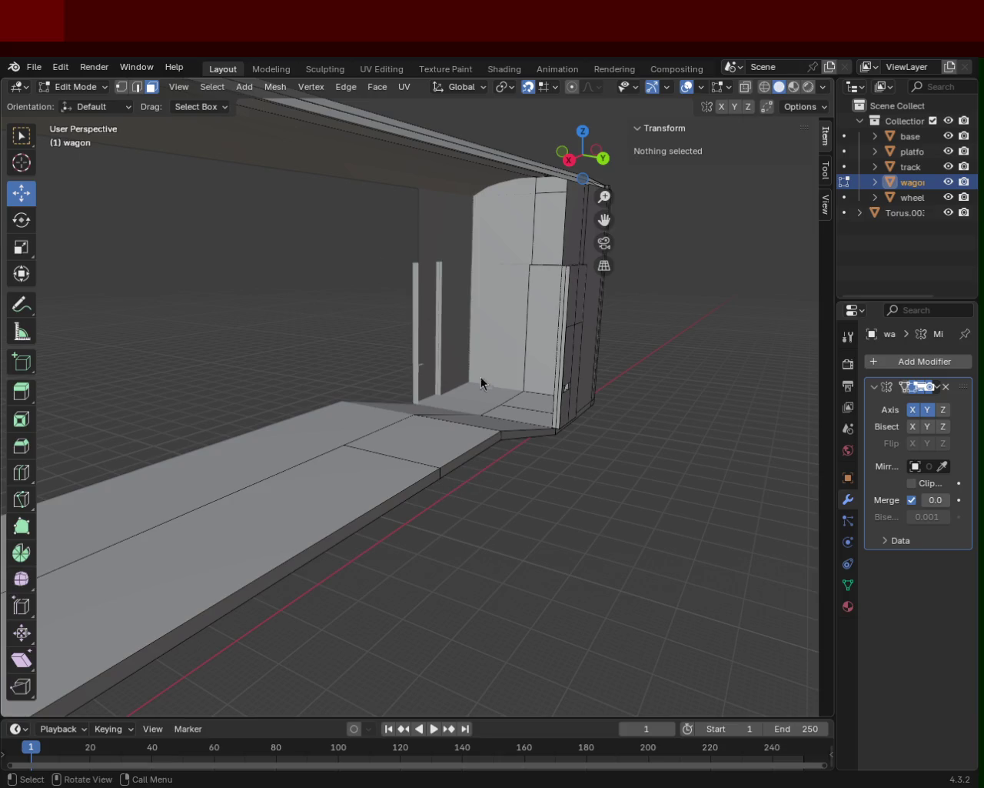
mouse_move(523, 384)
middle_down()
mouse_move(351, 420)
mouse_move(367, 405)
mouse_move(279, 376)
mouse_move(526, 431)
mouse_move(387, 457)
mouse_move(416, 400)
mouse_move(494, 413)
mouse_move(477, 357)
mouse_move(457, 379)
mouse_move(545, 393)
mouse_move(554, 433)
mouse_move(500, 433)
mouse_move(358, 393)
mouse_move(154, 393)
mouse_move(310, 418)
mouse_move(343, 466)
mouse_move(346, 382)
mouse_move(420, 446)
mouse_move(417, 362)
mouse_move(545, 398)
mouse_move(540, 442)
mouse_move(556, 446)
mouse_move(451, 428)
mouse_move(426, 413)
mouse_move(484, 419)
middle_up()
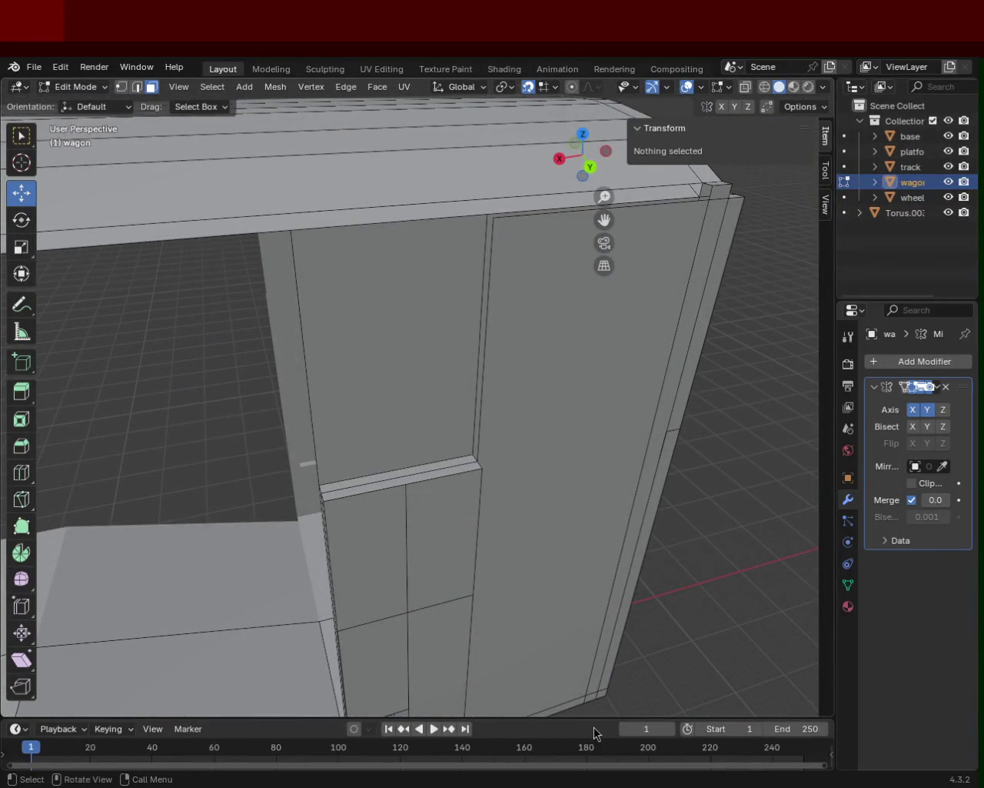
mouse_move(446, 382)
shift+middle_down()
mouse_move(328, 270)
mouse_move(408, 466)
mouse_move(358, 336)
mouse_move(375, 303)
mouse_move(507, 318)
mouse_move(508, 351)
mouse_move(415, 343)
mouse_move(375, 323)
mouse_move(303, 325)
mouse_move(413, 303)
mouse_move(529, 340)
mouse_move(381, 423)
shift+middle_up()
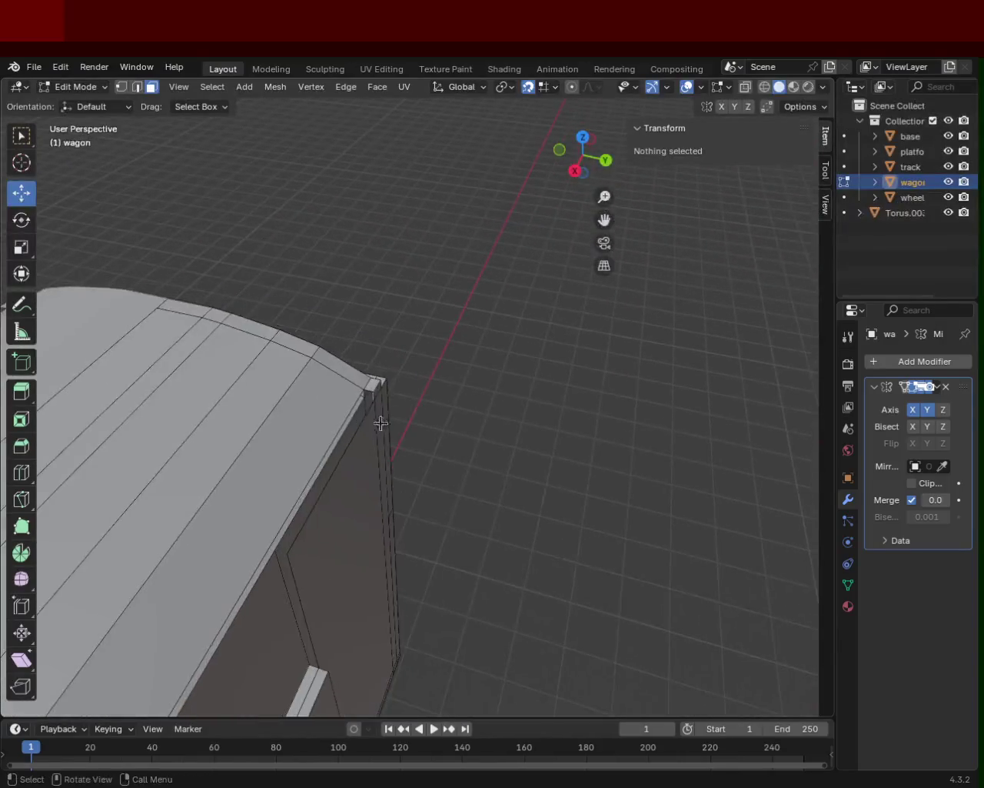
scroll(384, 352, up, 1)
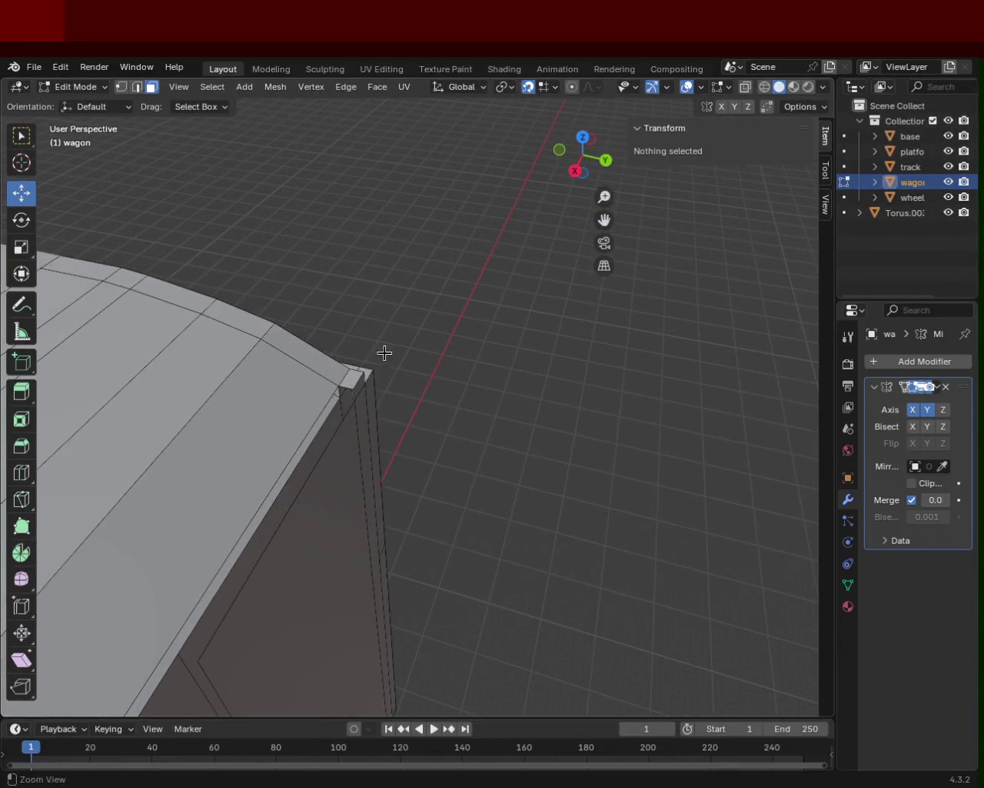
scroll(206, 329, up, 3)
scroll(367, 272, up, 3)
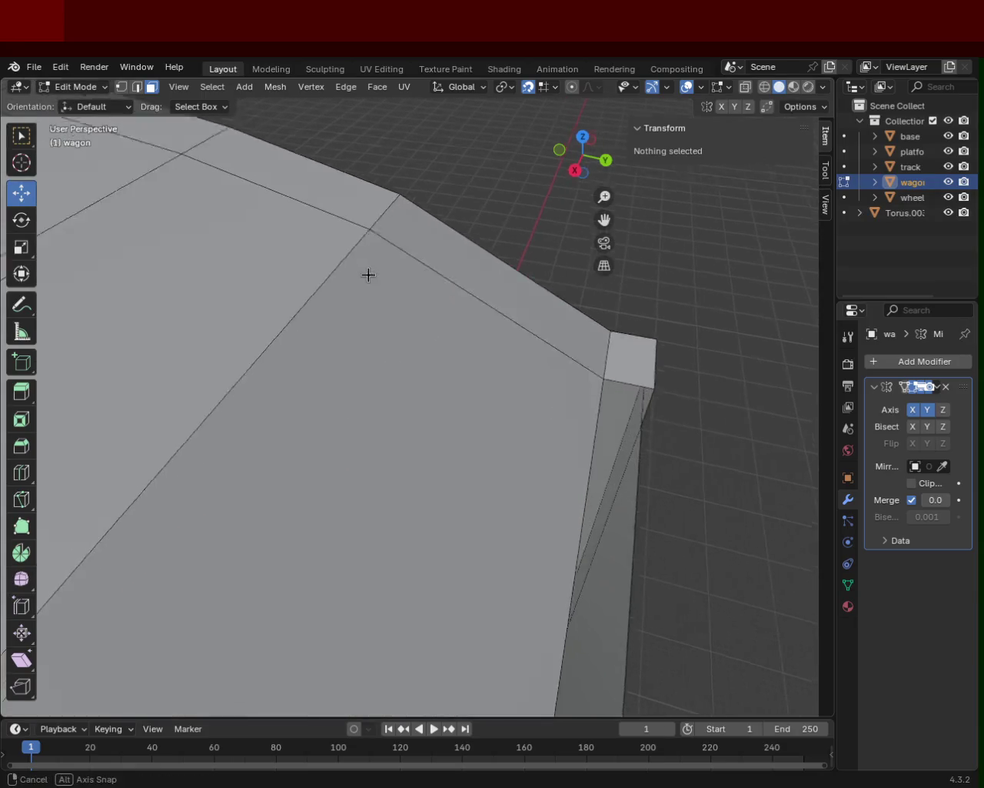
- In Vertex select, check the door-frame corner vertices beneath the roof
scroll(352, 261, down, 1)
click(121, 87)
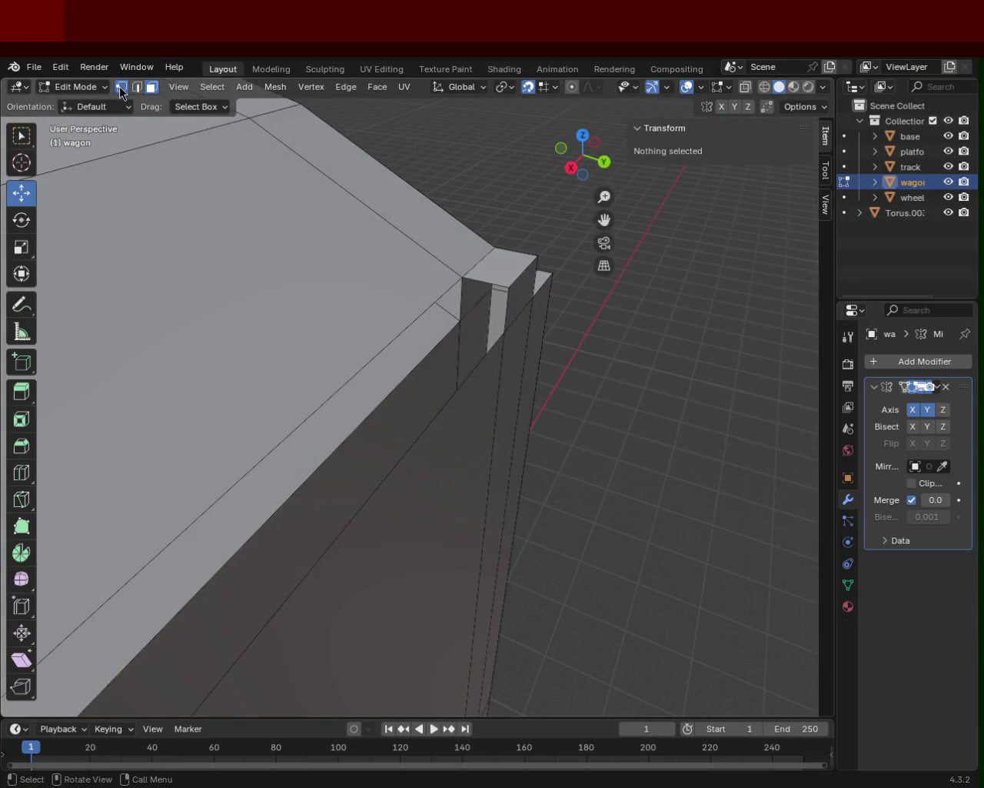
mouse_move(399, 314)
middle_down()
mouse_move(382, 299)
mouse_move(403, 308)
middle_up()
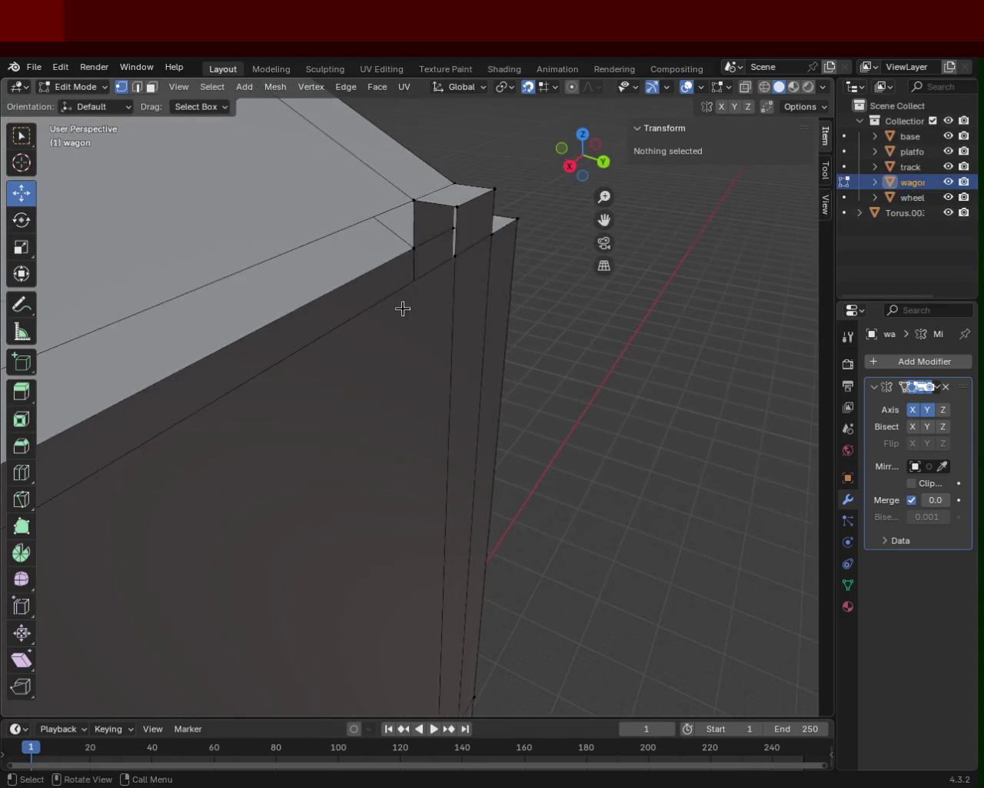
click(413, 215)
mouse_move(439, 248)
middle_down()
mouse_move(331, 269)
mouse_move(287, 310)
mouse_move(356, 320)
mouse_move(334, 318)
mouse_move(348, 269)
middle_up()
click(348, 269)
shift+click(327, 304)
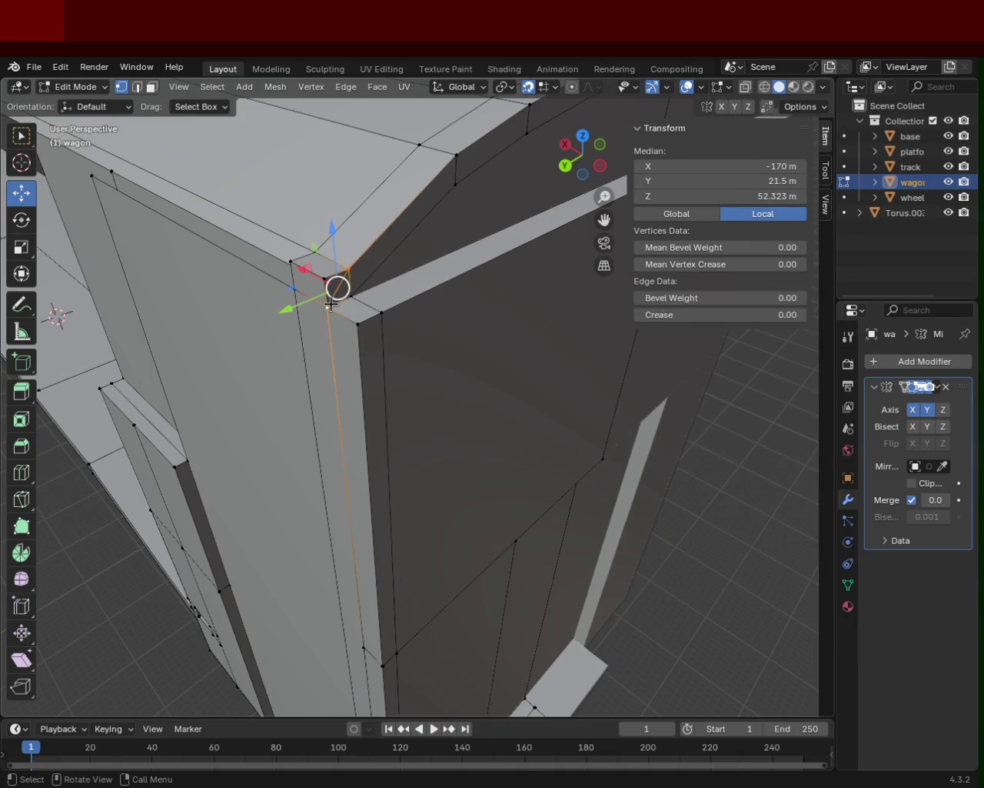
click(327, 304)
- In Edge select, delete the stray edges at the door-frame roof corner
click(137, 87)
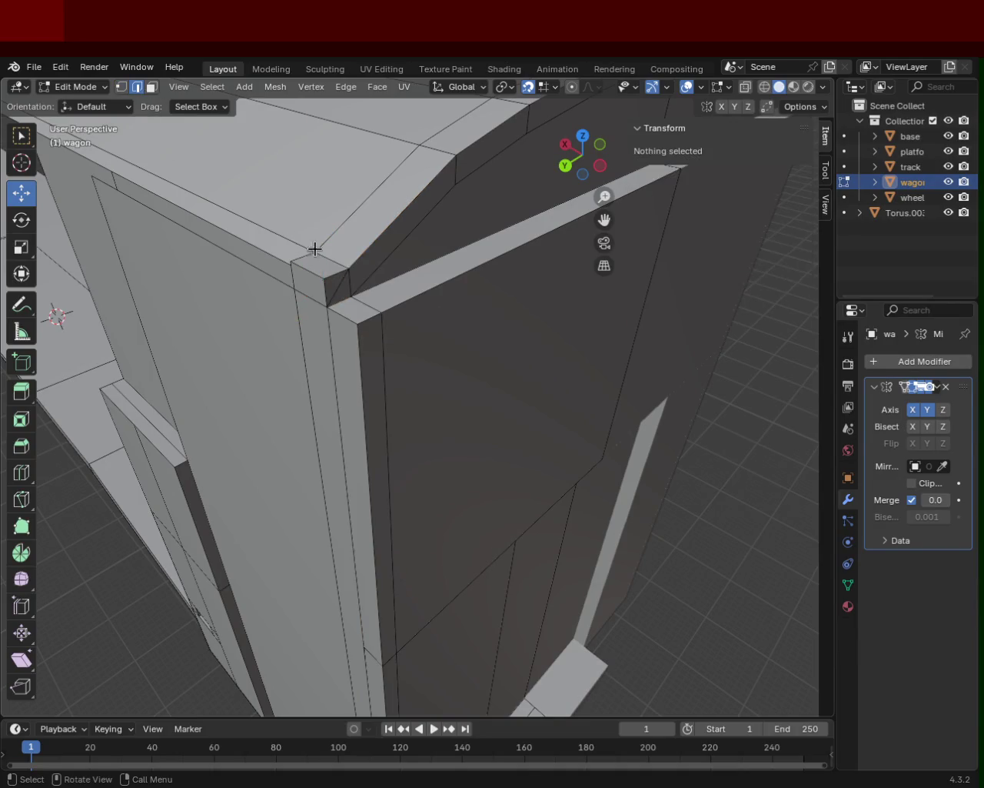
click(314, 278)
key(x)
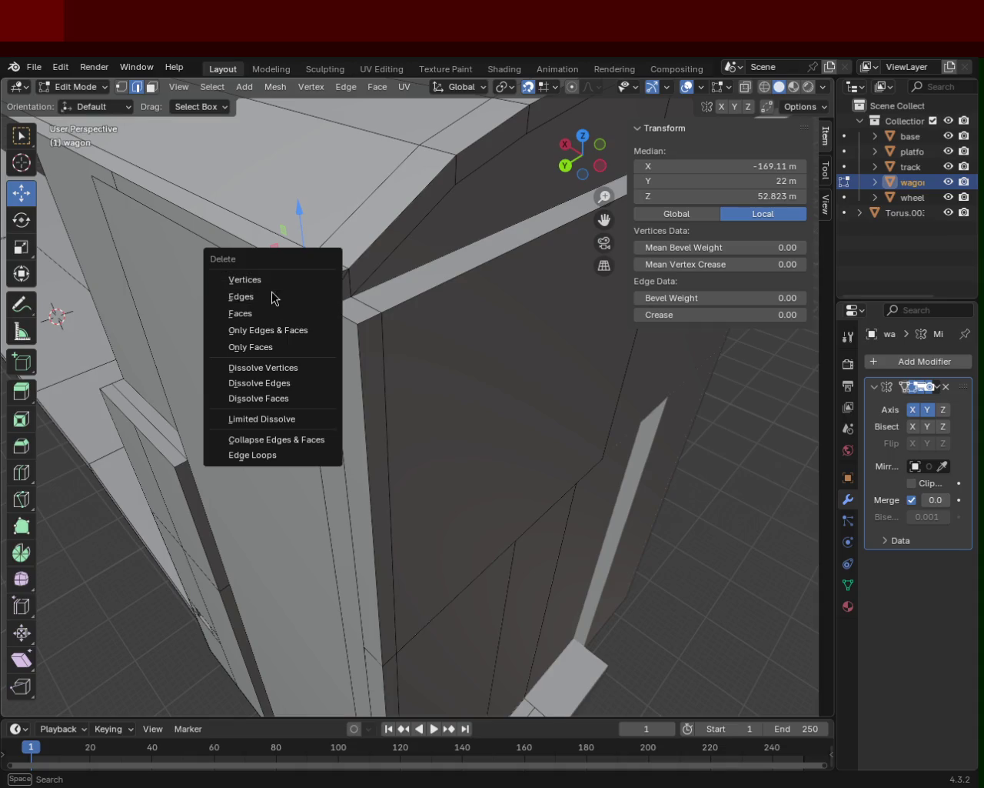
click(271, 307)
mouse_move(323, 308)
middle_down()
mouse_move(398, 308)
mouse_move(556, 279)
mouse_move(419, 274)
mouse_move(441, 340)
mouse_move(397, 312)
middle_up()
click(404, 315)
shift+click(398, 315)
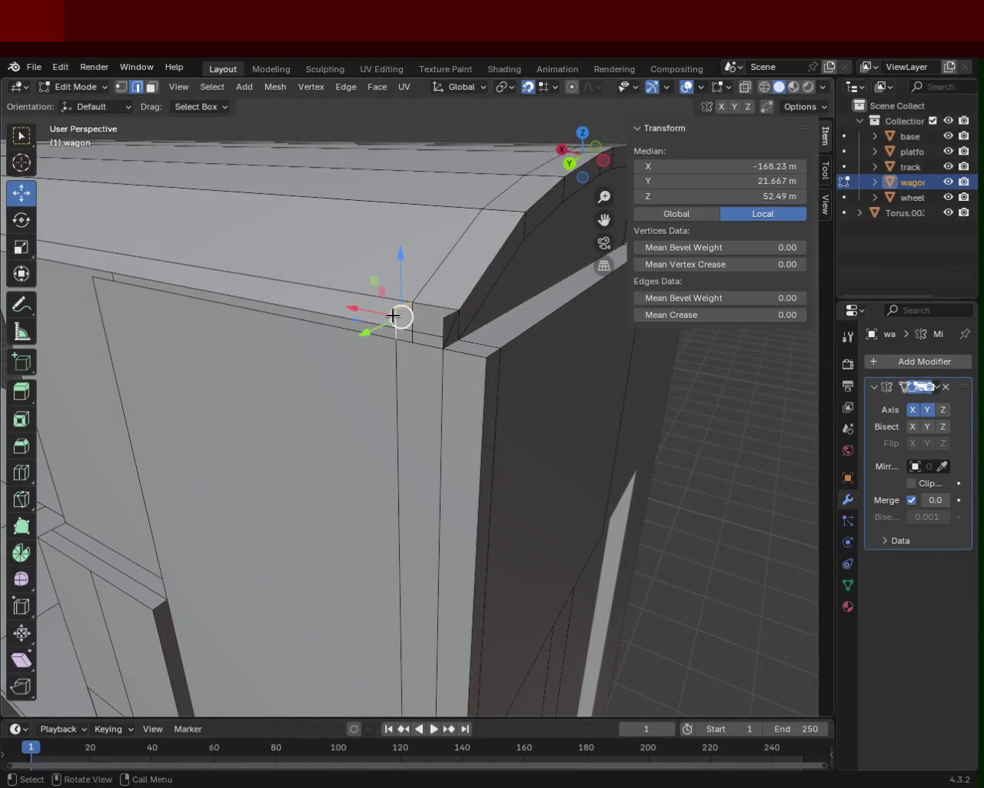
key(x)
click(393, 316)
middle_drag(358, 313, 307, 288)
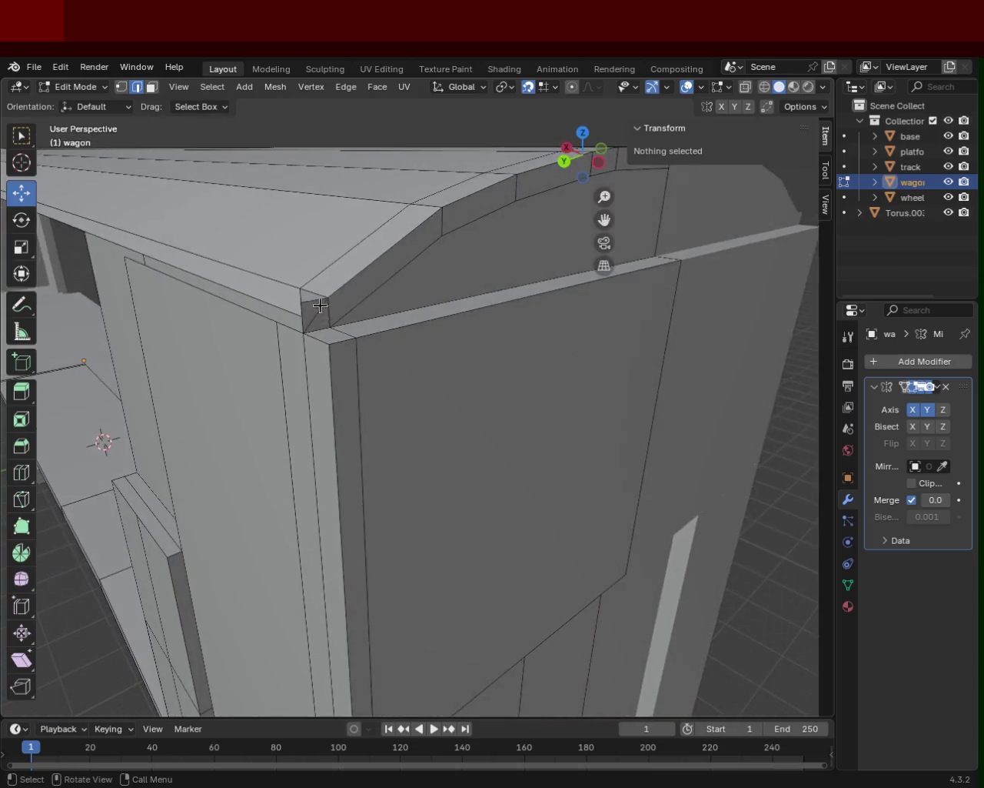
click(308, 288)
- In Face select, delete the small cap face at the door-frame top
click(152, 87)
click(329, 307)
key(x)
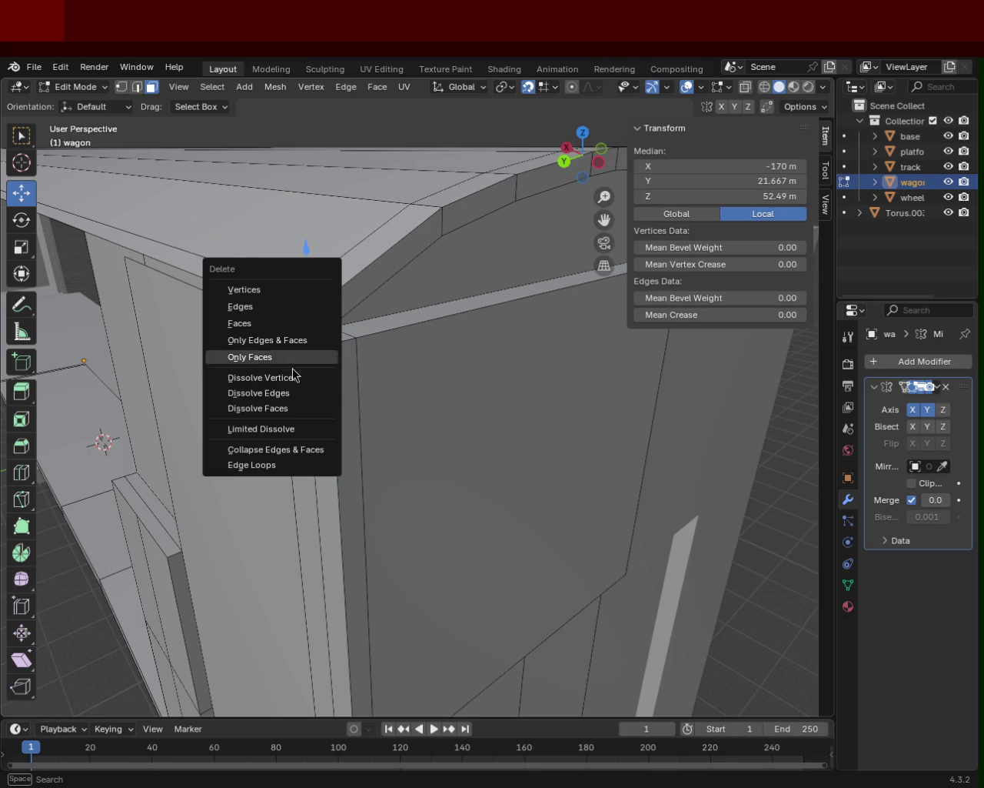
click(274, 325)
mouse_move(292, 325)
middle_down()
mouse_move(445, 336)
mouse_move(472, 347)
mouse_move(358, 357)
middle_up()
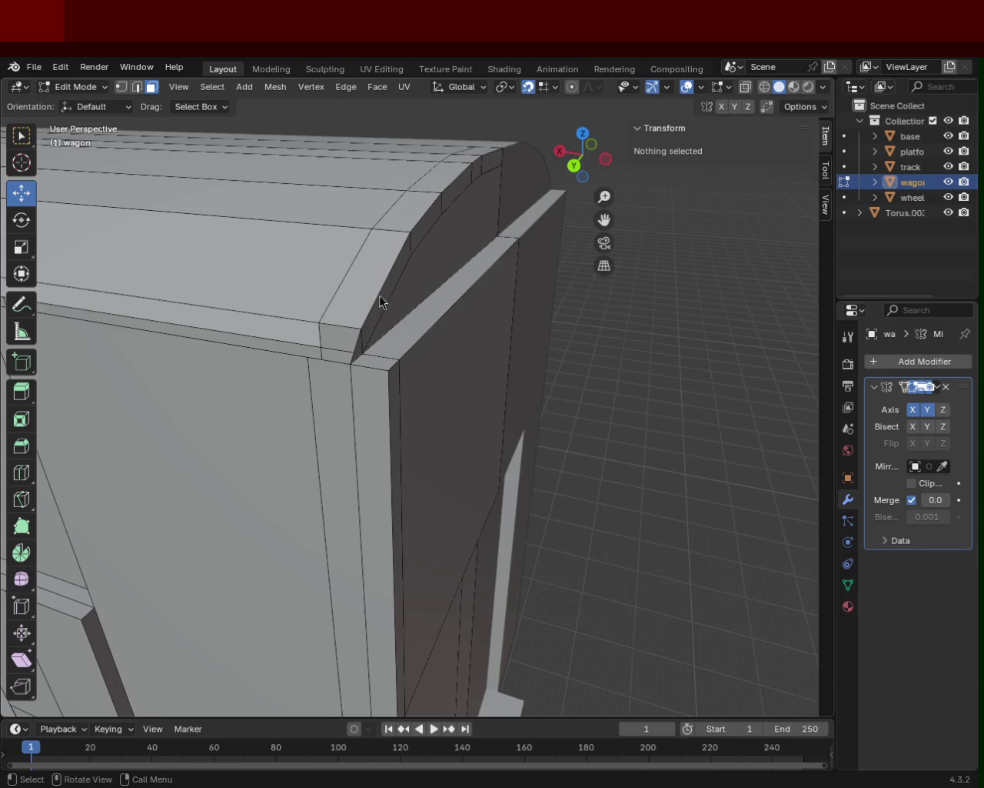
mouse_move(464, 431)
middle_down()
mouse_move(440, 430)
mouse_move(364, 367)
mouse_move(421, 360)
mouse_move(539, 393)
mouse_move(468, 433)
mouse_move(484, 450)
mouse_move(478, 439)
middle_up()
scroll(432, 368, down, 5)
scroll(483, 451, up, 3)
scroll(477, 439, up, 2)
scroll(587, 516, up, 3)
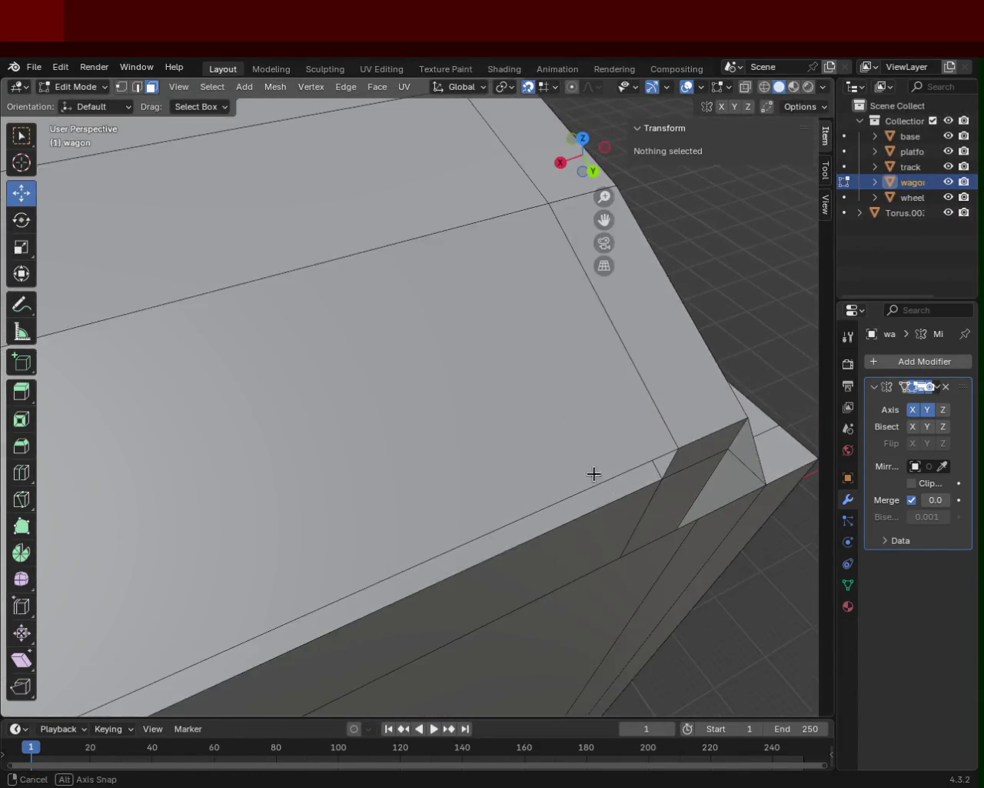
middle_drag(593, 472, 574, 456)
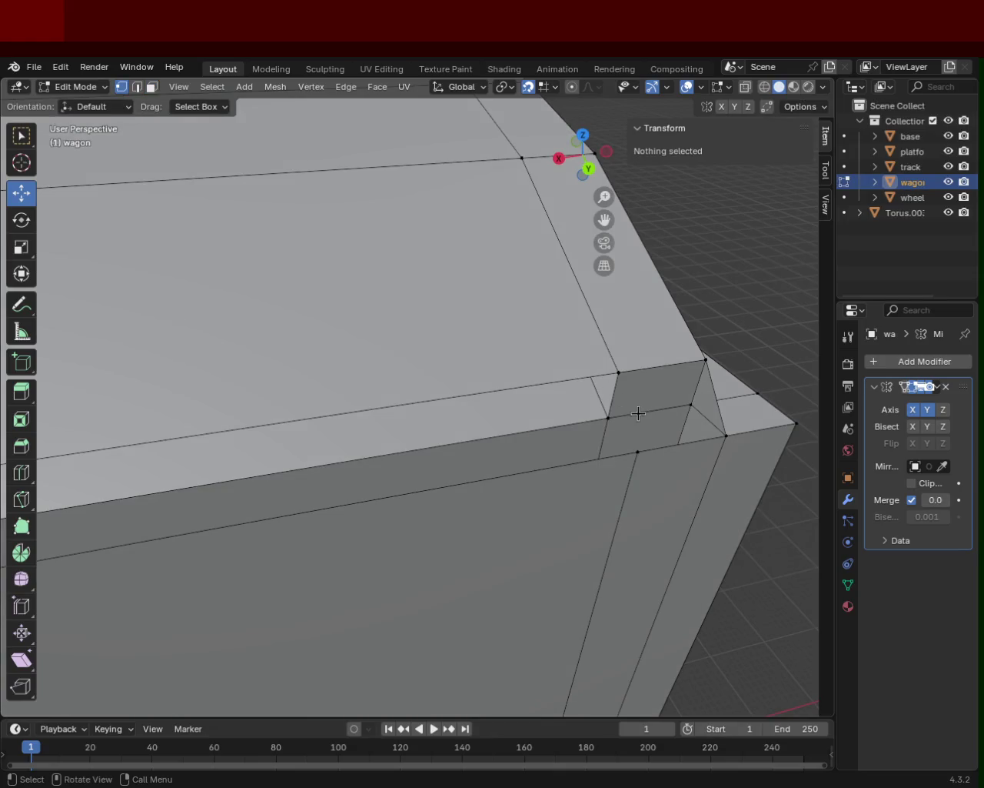
click(618, 372)
shift+click(608, 418)
shift+click(726, 436)
shift+click(706, 359)
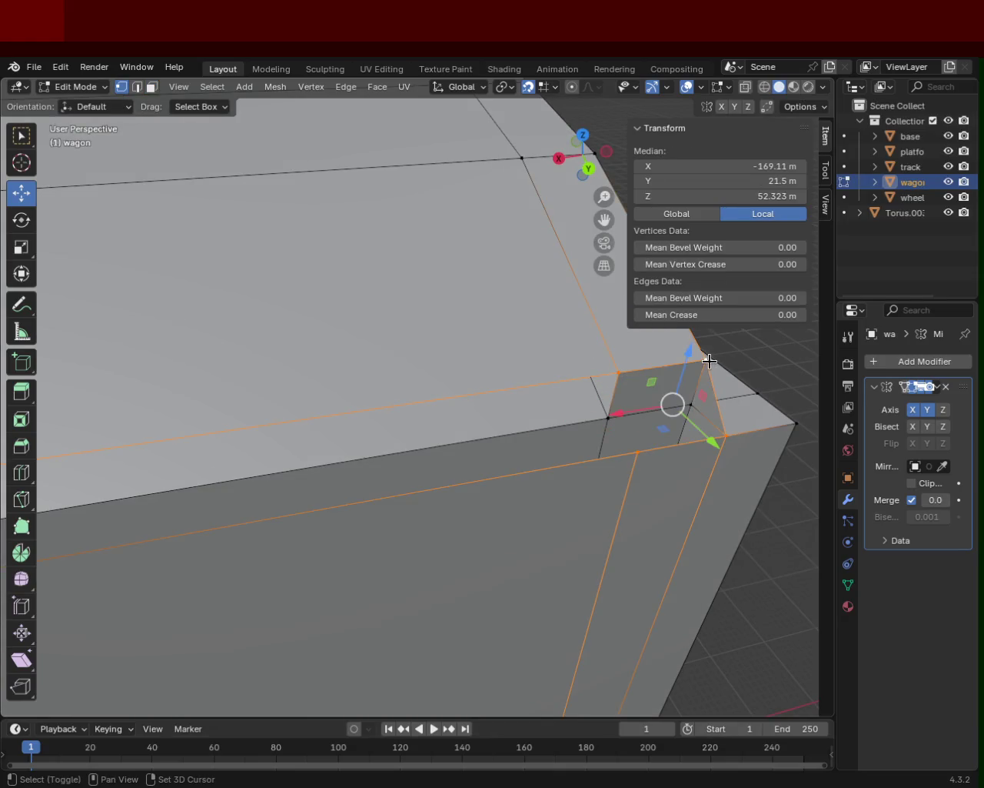
click(620, 371)
ctrl+click(635, 449)
middle_drag(633, 430, 531, 439)
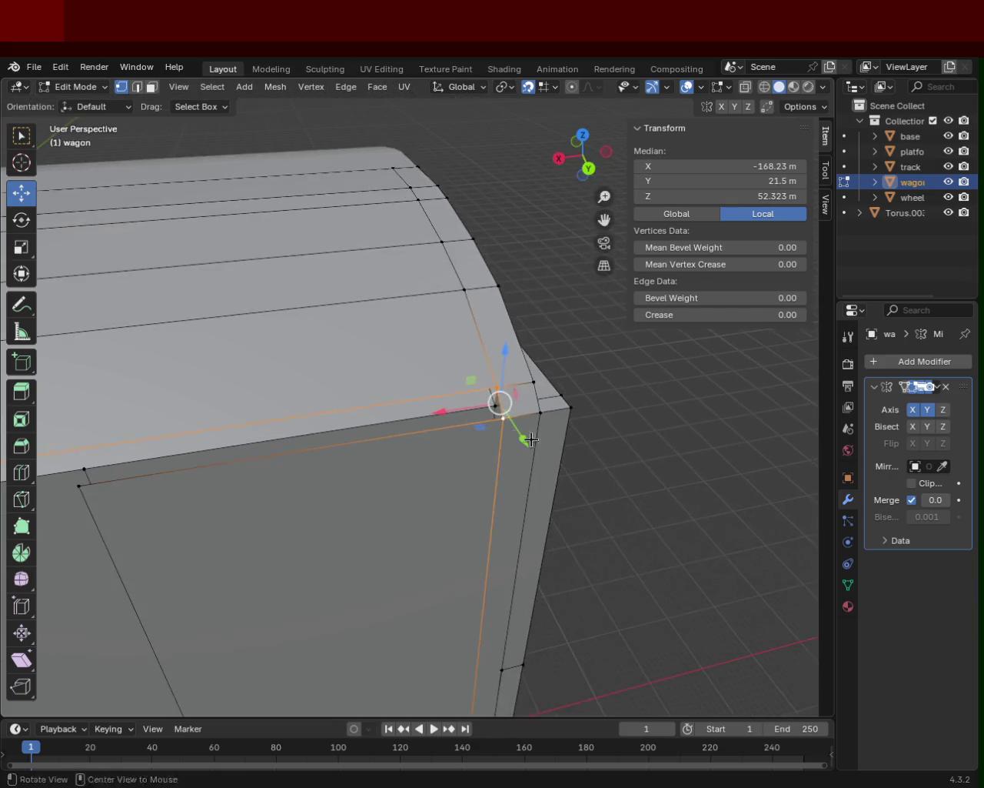
scroll(531, 440, up, 3)
middle_drag(697, 335, 321, 350)
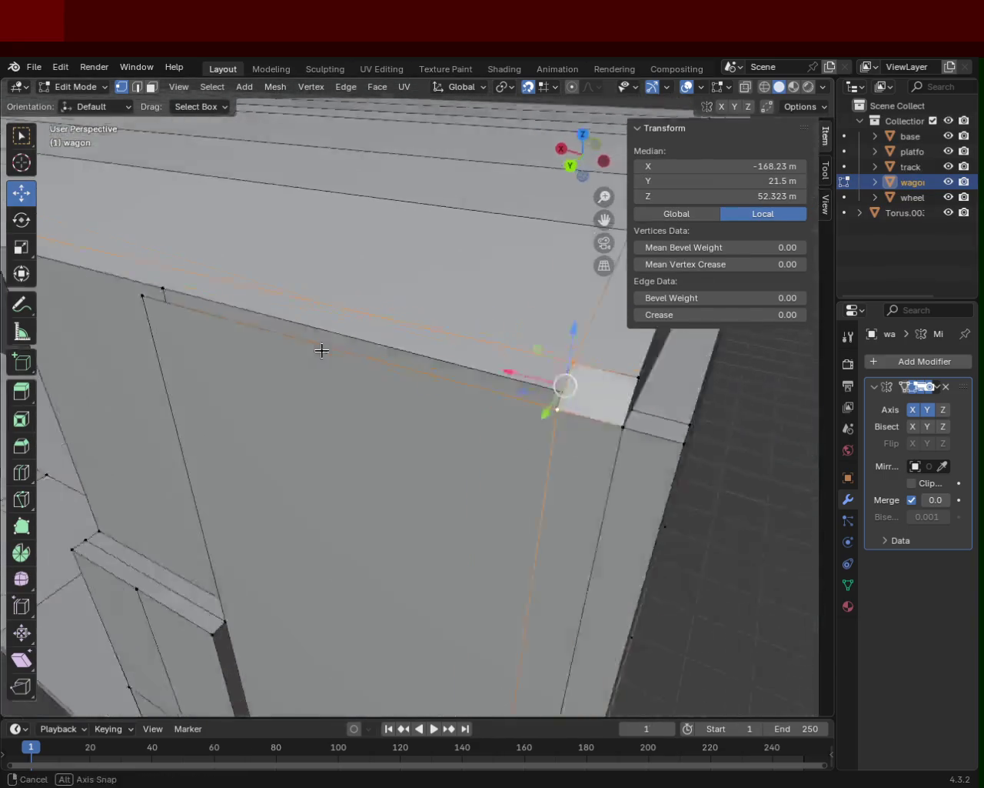
mouse_move(322, 350)
middle_down()
mouse_move(324, 370)
mouse_move(286, 461)
mouse_move(330, 358)
mouse_move(381, 440)
middle_up()
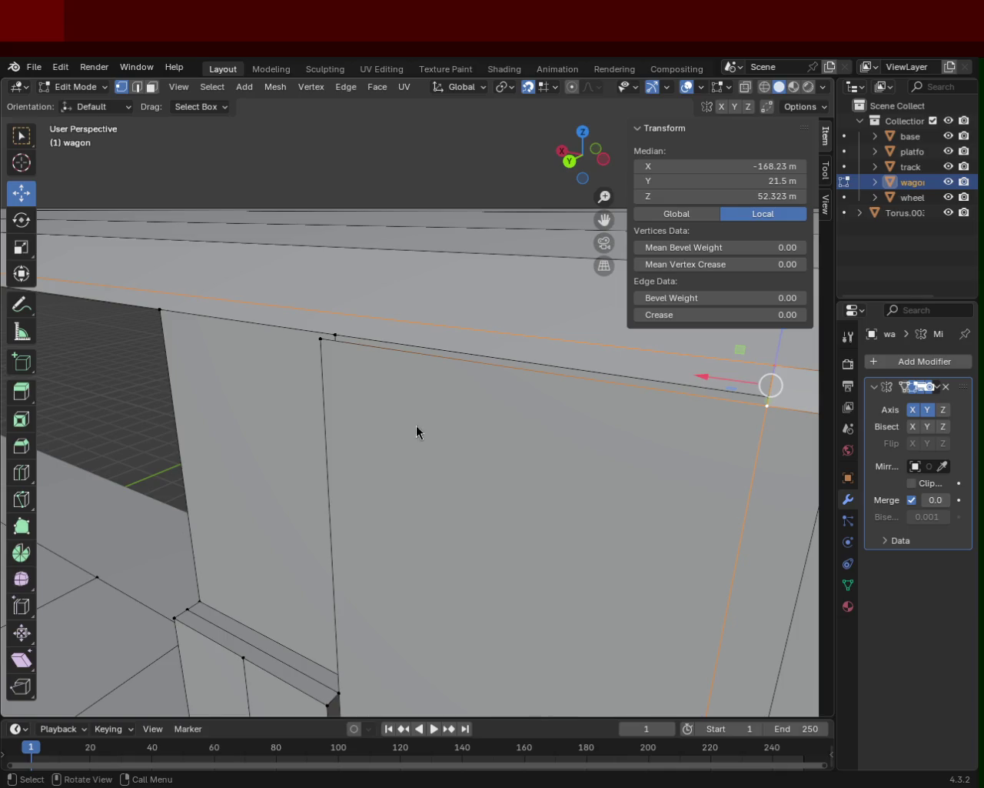
mouse_move(155, 426)
middle_down()
mouse_move(345, 427)
mouse_move(437, 353)
mouse_move(316, 417)
mouse_move(622, 406)
mouse_move(499, 453)
mouse_move(272, 424)
mouse_move(220, 439)
mouse_move(208, 416)
mouse_move(218, 426)
mouse_move(402, 413)
mouse_move(378, 393)
mouse_move(381, 376)
mouse_move(367, 409)
middle_up()
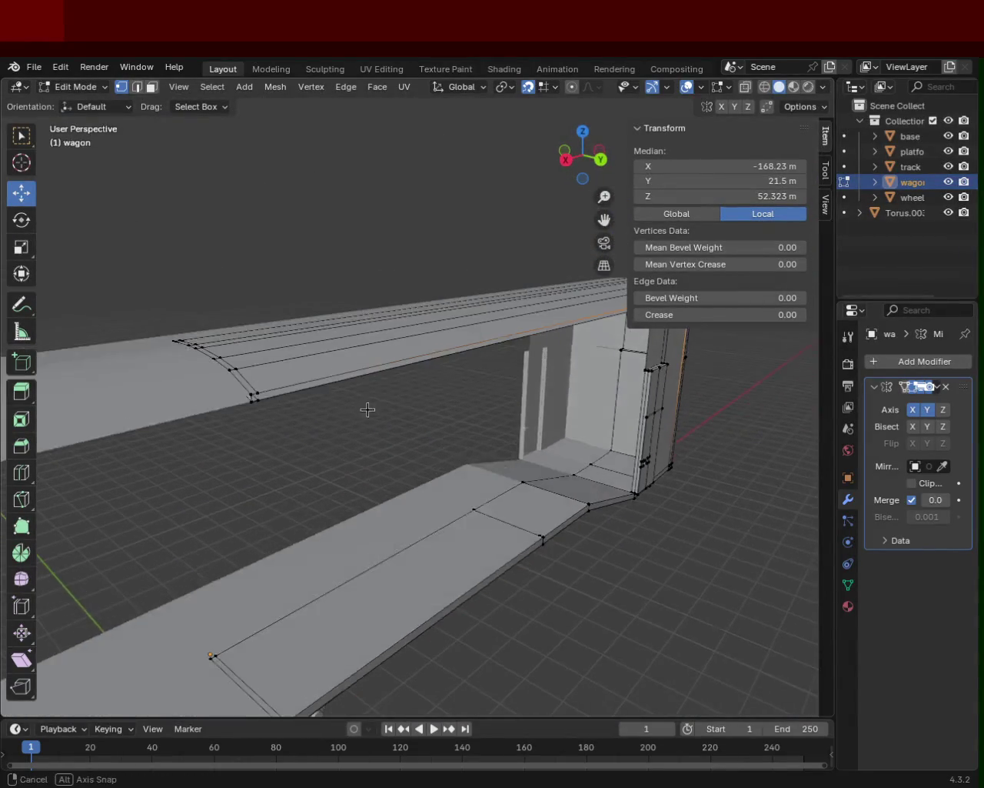
mouse_move(254, 414)
middle_down()
mouse_move(193, 429)
mouse_move(492, 444)
mouse_move(510, 457)
mouse_move(518, 436)
middle_up()
scroll(435, 442, up, 3)
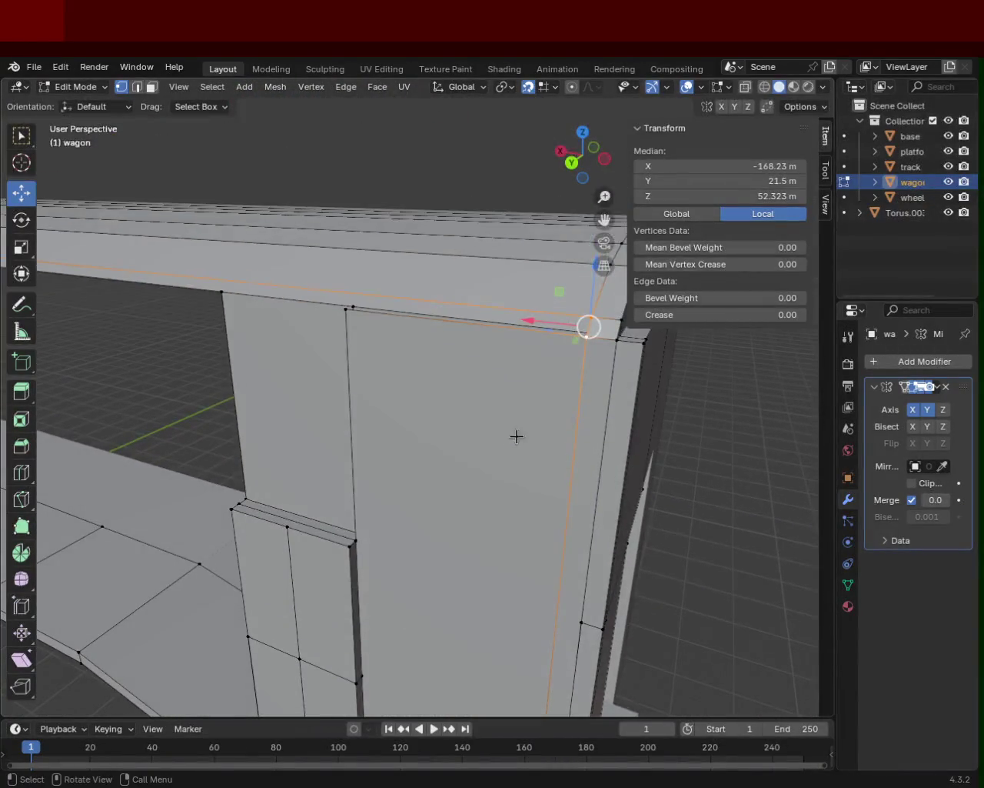
click(527, 382)
click(343, 312)
click(597, 345)
click(592, 316)
scroll(659, 364, down, 6)
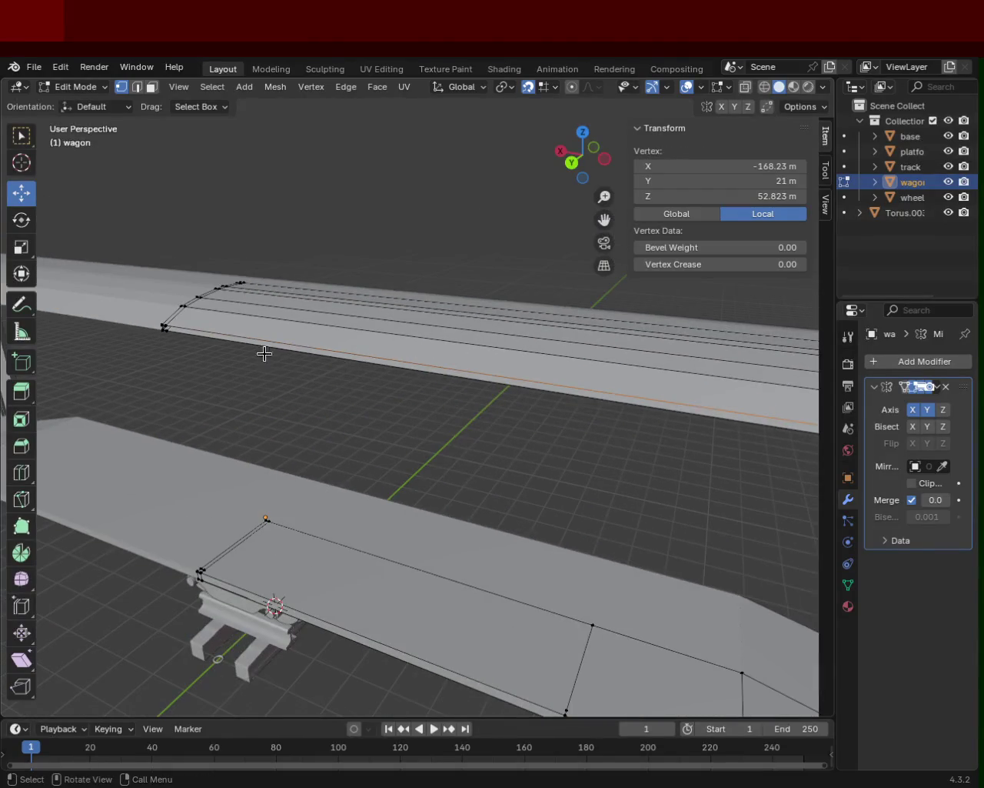
mouse_move(189, 330)
middle_down()
mouse_move(318, 380)
mouse_move(346, 356)
mouse_move(331, 382)
middle_up()
scroll(303, 383, up, 3)
alt+click(331, 382)
key(ctrl+e)
click(253, 449)
mouse_move(417, 378)
middle_down()
mouse_move(172, 376)
mouse_move(215, 472)
mouse_move(428, 314)
mouse_move(341, 356)
mouse_move(431, 375)
mouse_move(345, 332)
mouse_move(334, 309)
middle_up()
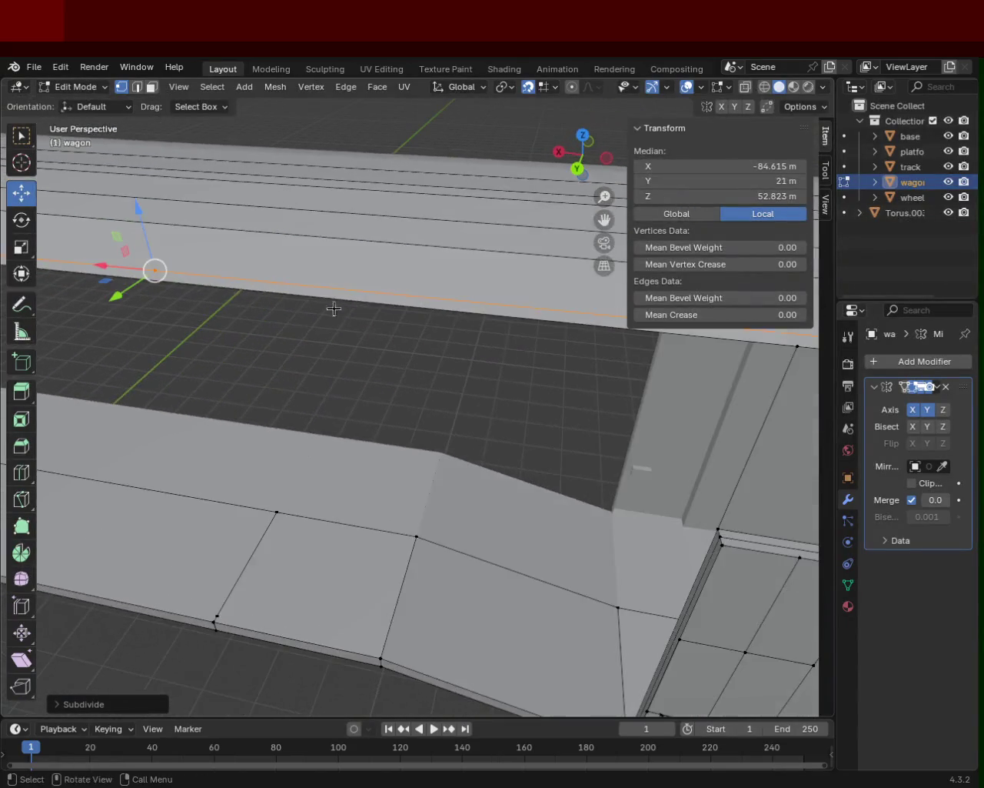
click(155, 268)
key(shift+v)
click(805, 319)
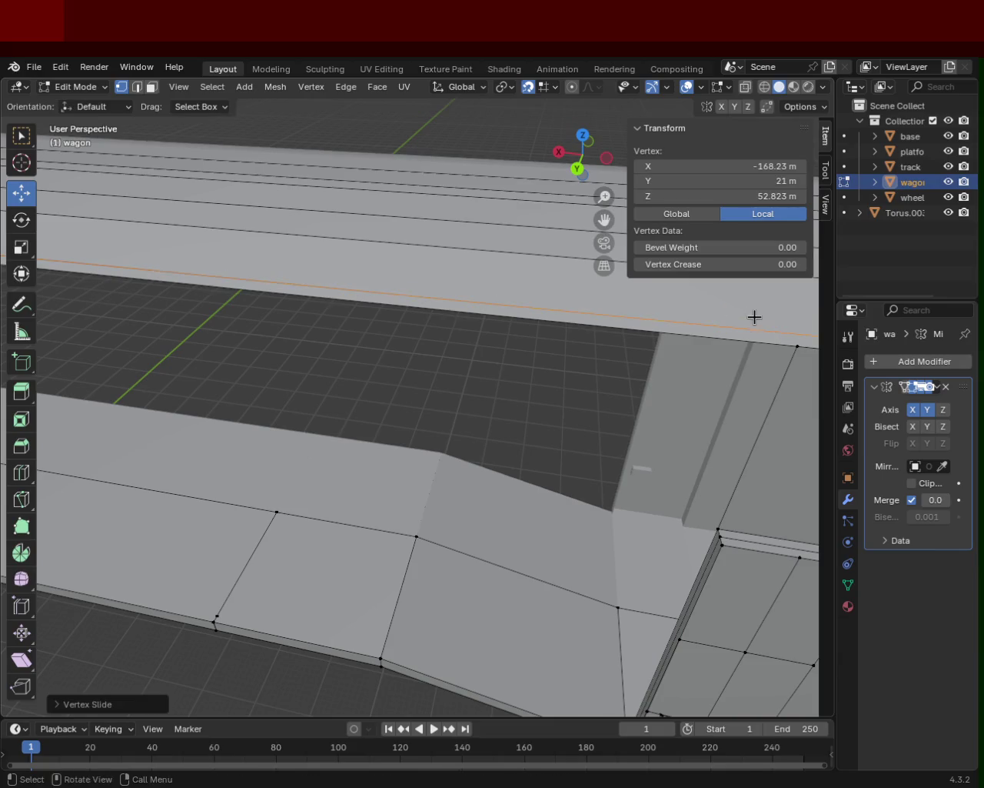
middle_drag(754, 316, 538, 353)
drag(538, 354, 457, 378)
mouse_move(483, 367)
middle_down()
mouse_move(488, 352)
mouse_move(375, 380)
mouse_move(358, 334)
mouse_move(307, 363)
mouse_move(468, 340)
mouse_move(235, 371)
middle_up()
key(shift+v)
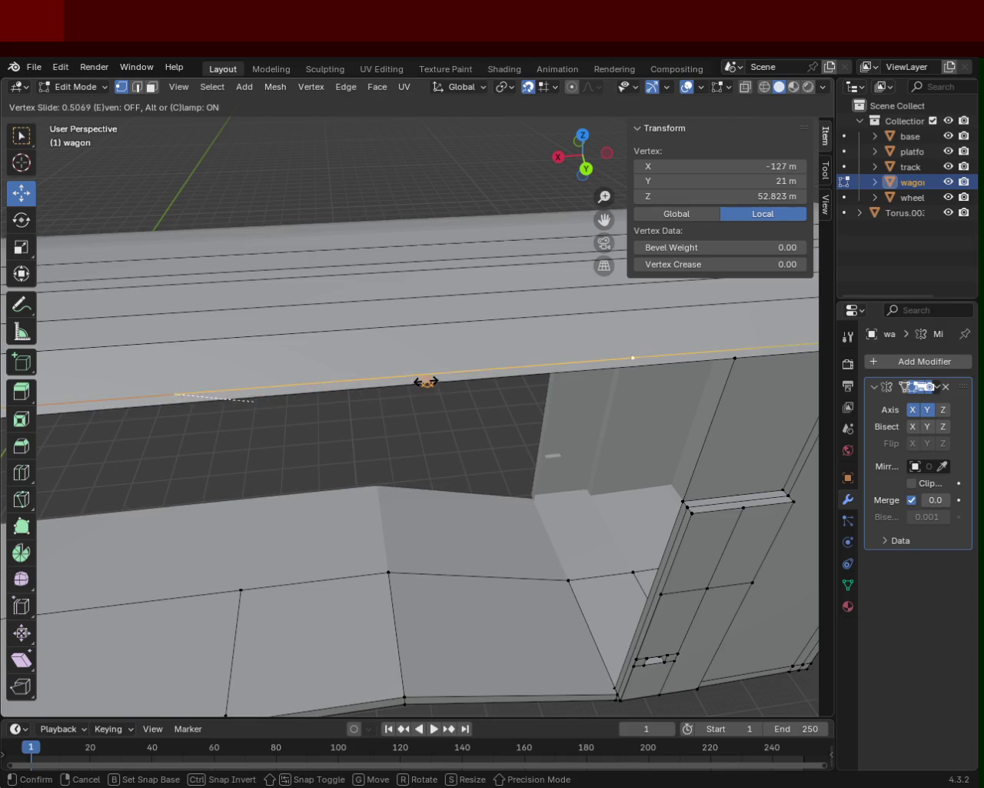
click(469, 379)
ctrl+scroll(376, 344, down, 5)
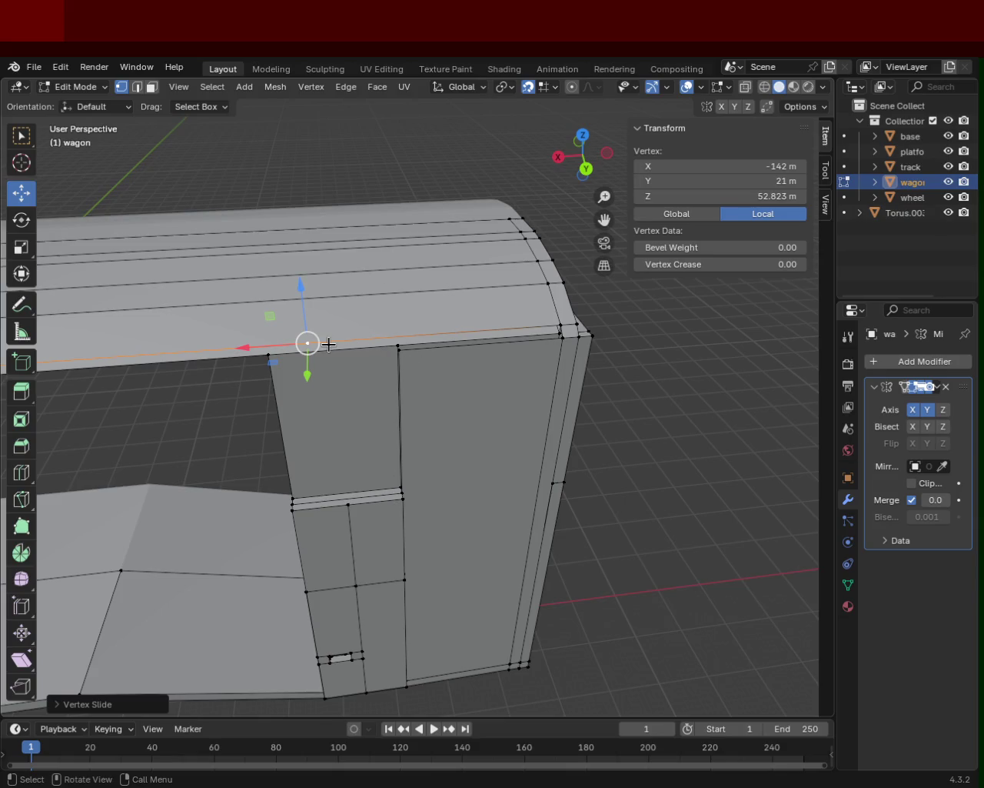
key(shift+v)
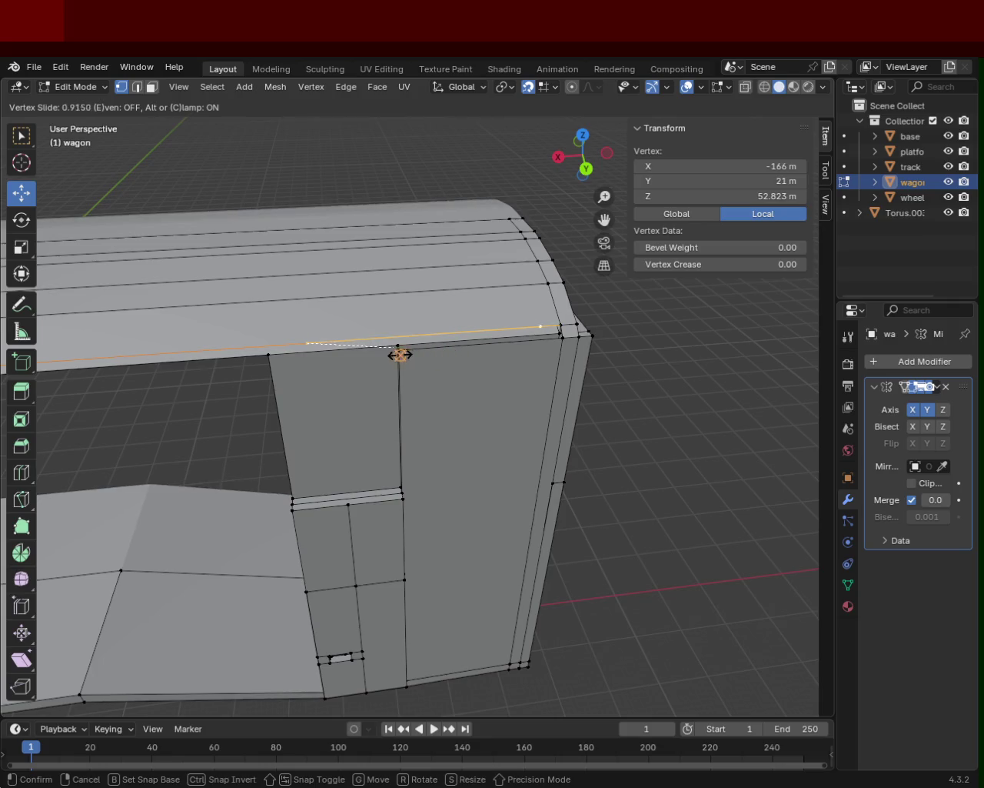
click(359, 355)
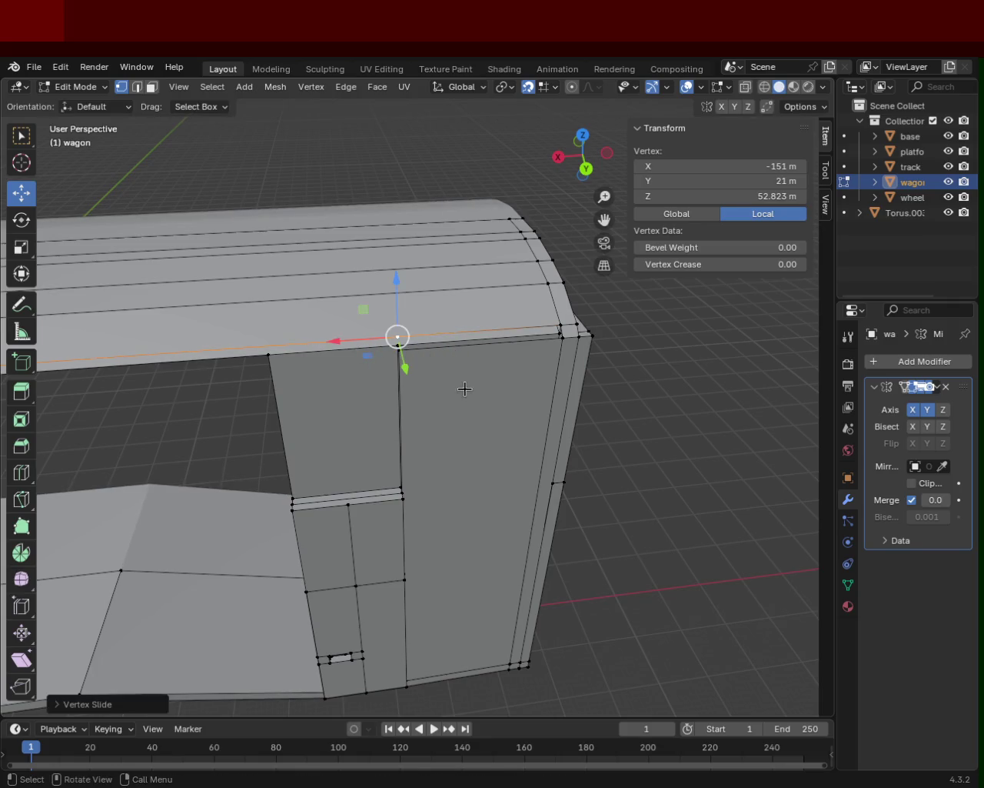
scroll(462, 400, up, 1)
scroll(457, 416, up, 2)
scroll(426, 411, up, 1)
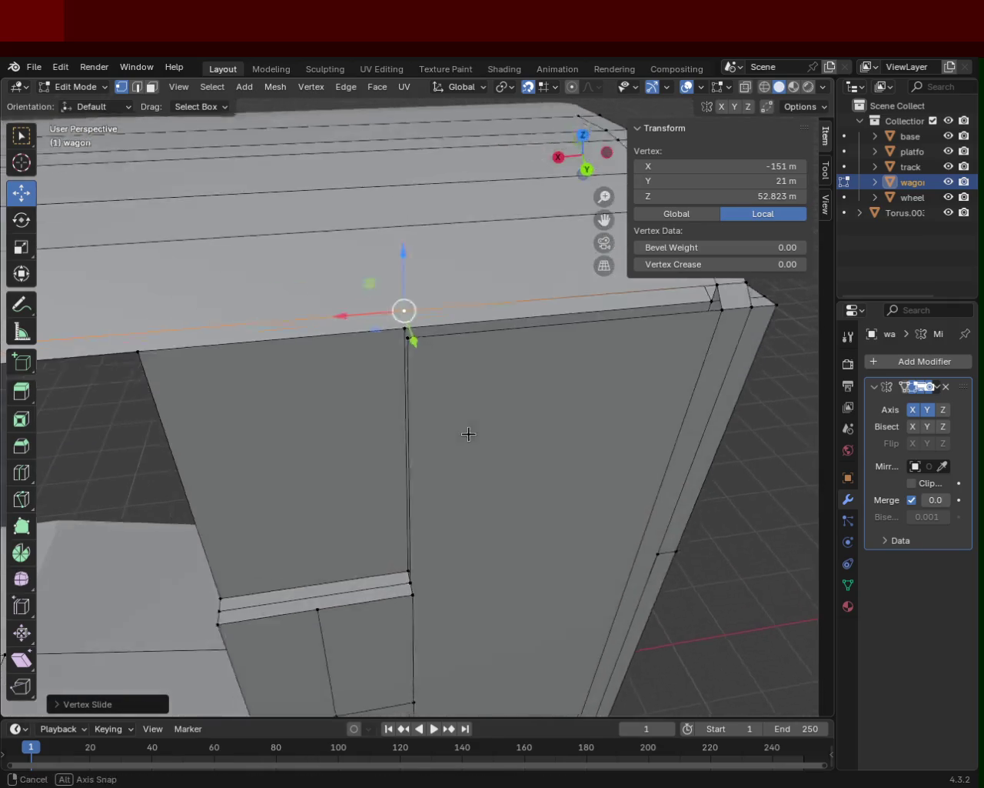
click(408, 336)
shift+click(404, 311)
shift+middle_drag(556, 323, 418, 363)
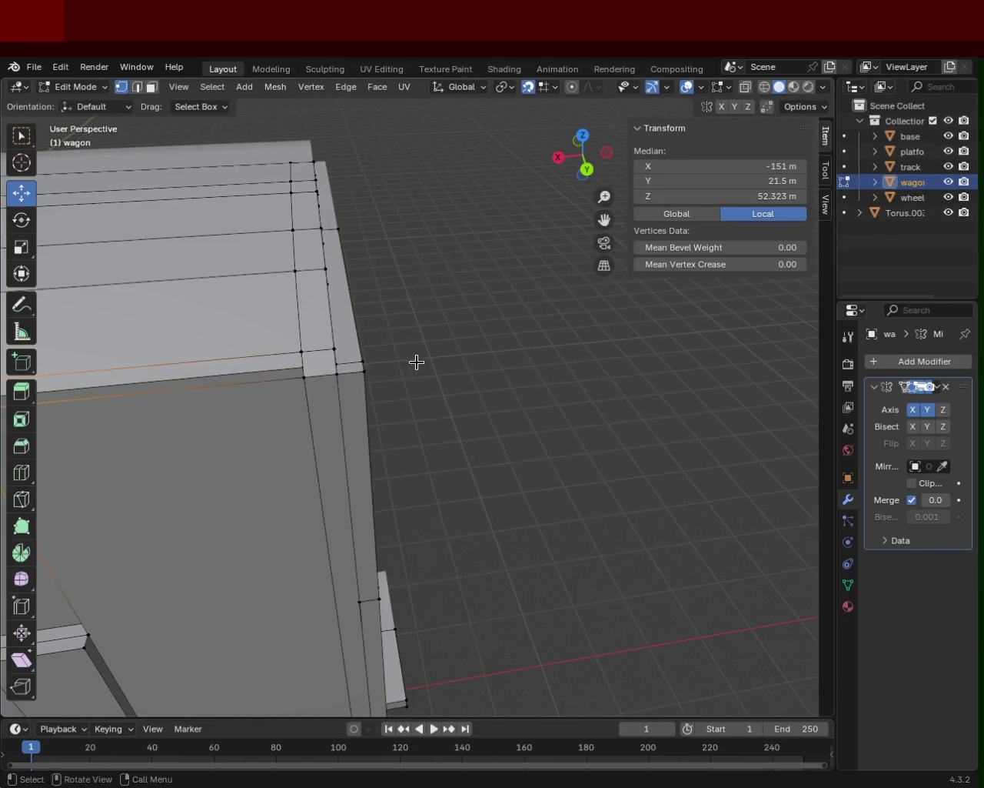
shift+click(303, 349)
shift+click(303, 375)
mouse_move(270, 365)
middle_down()
mouse_move(428, 336)
mouse_move(441, 320)
middle_up()
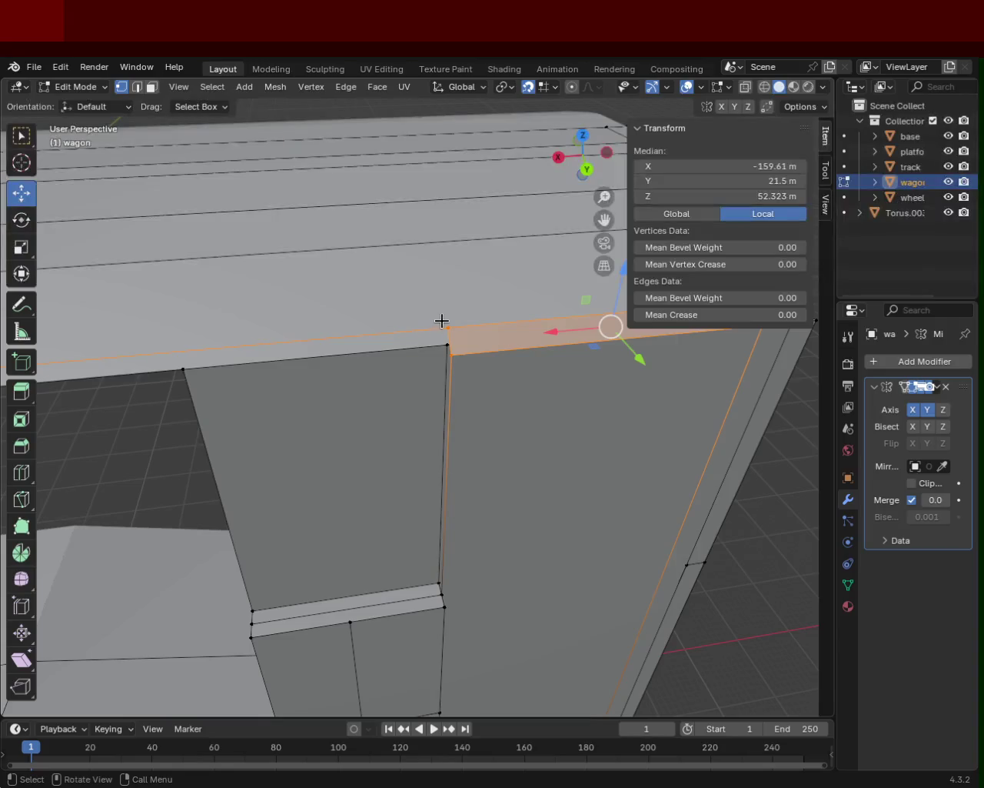
click(441, 321)
middle_drag(589, 323, 545, 323)
mouse_move(450, 346)
middle_down()
mouse_move(407, 334)
mouse_move(449, 400)
mouse_move(419, 397)
middle_up()
mouse_move(412, 401)
middle_down()
mouse_move(454, 429)
mouse_move(374, 395)
mouse_move(332, 359)
mouse_move(611, 378)
mouse_move(485, 433)
mouse_move(512, 451)
mouse_move(537, 507)
mouse_move(567, 398)
mouse_move(540, 371)
middle_up()
click(524, 278)
mouse_move(347, 323)
middle_down()
mouse_move(424, 395)
mouse_move(607, 466)
mouse_move(418, 446)
mouse_move(482, 411)
mouse_move(485, 422)
middle_up()
- Extrude the door-frame top vertex and raise it along Z to the roof line
key(e)
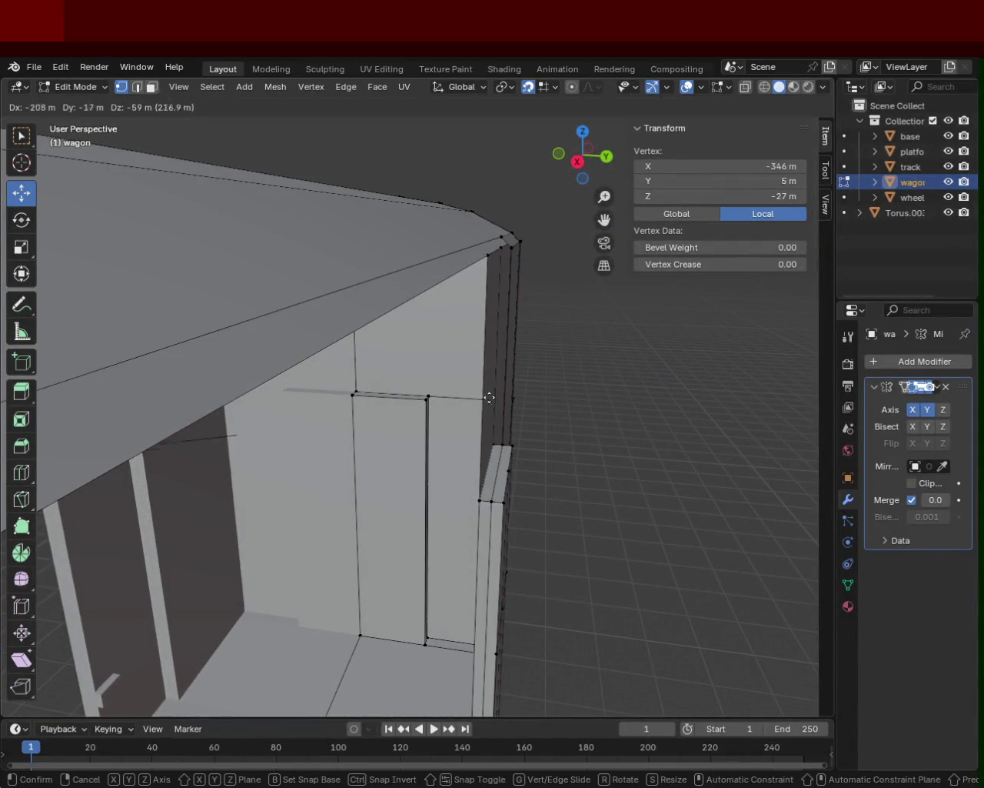
click(463, 652)
click(491, 501)
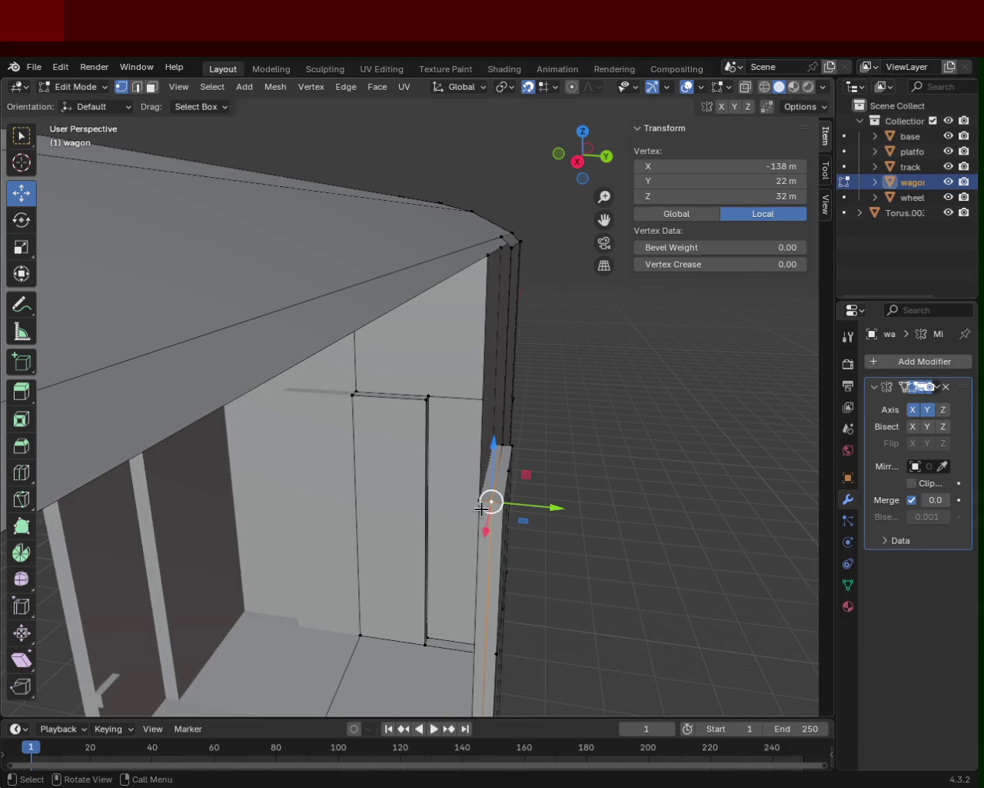
key(g)
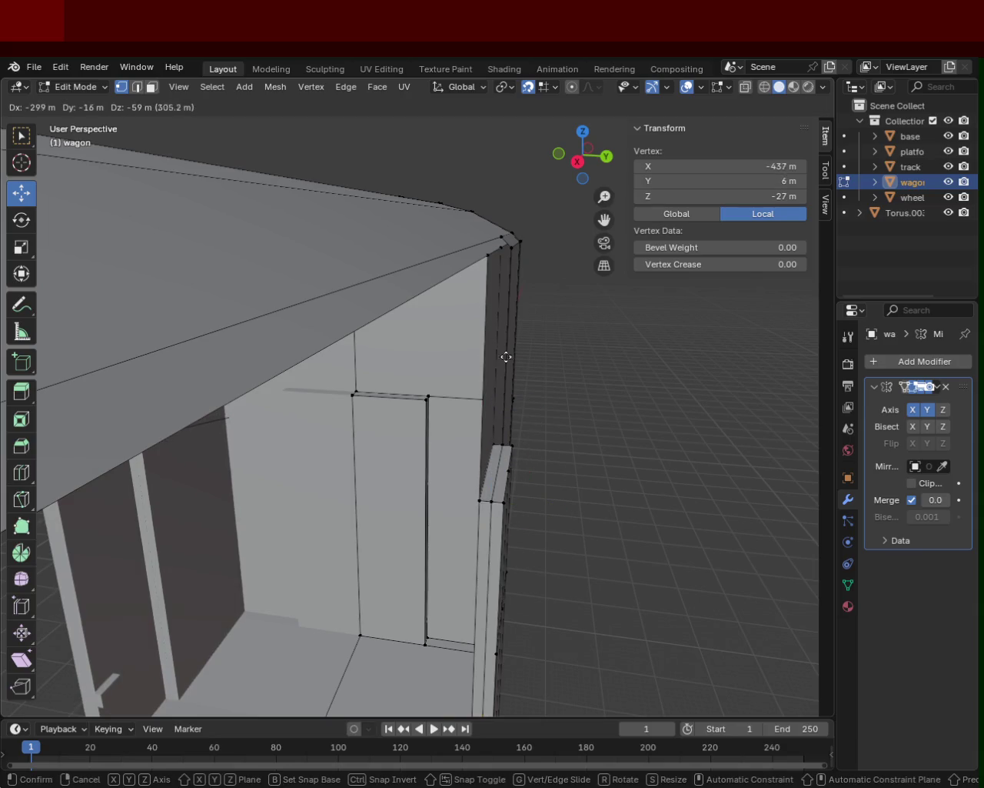
key(x)
key(z)
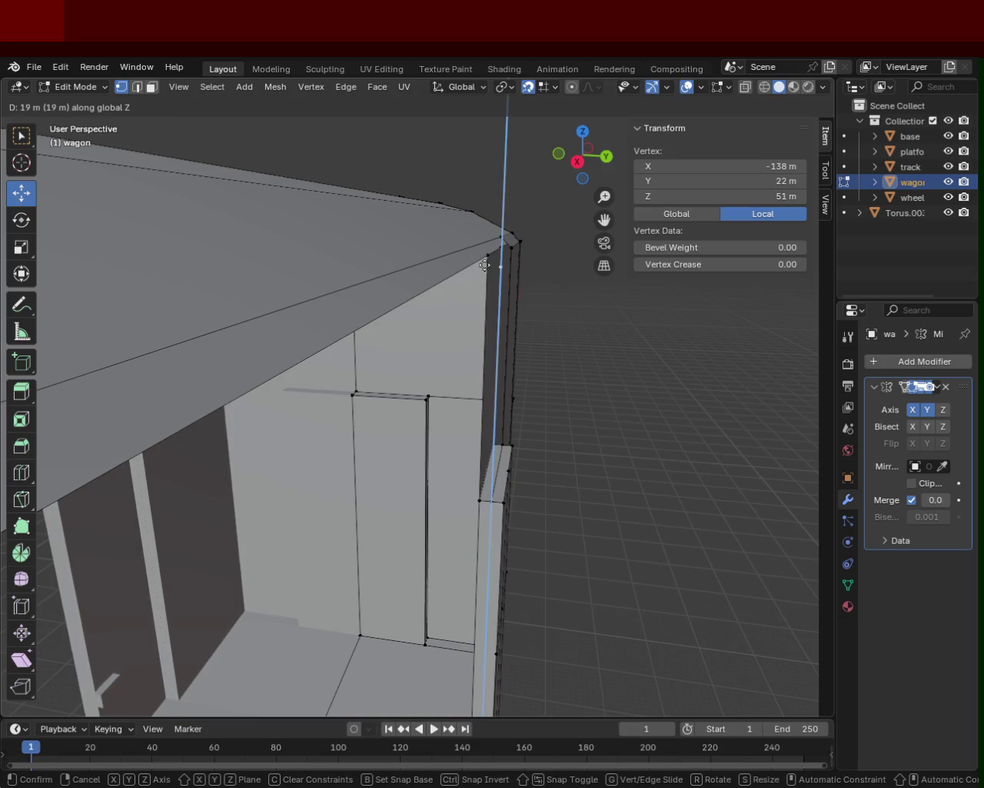
click(529, 280)
middle_drag(529, 281, 412, 371)
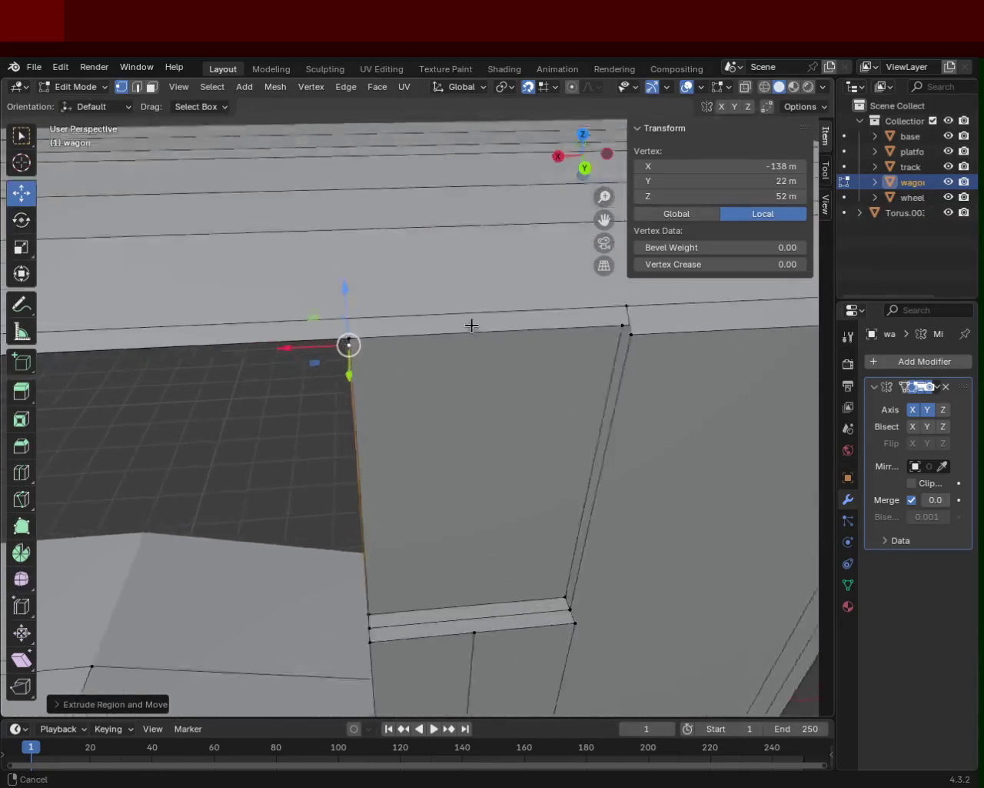
mouse_move(412, 371)
middle_down()
mouse_move(567, 353)
mouse_move(403, 364)
mouse_move(420, 356)
mouse_move(418, 334)
mouse_move(402, 365)
middle_up()
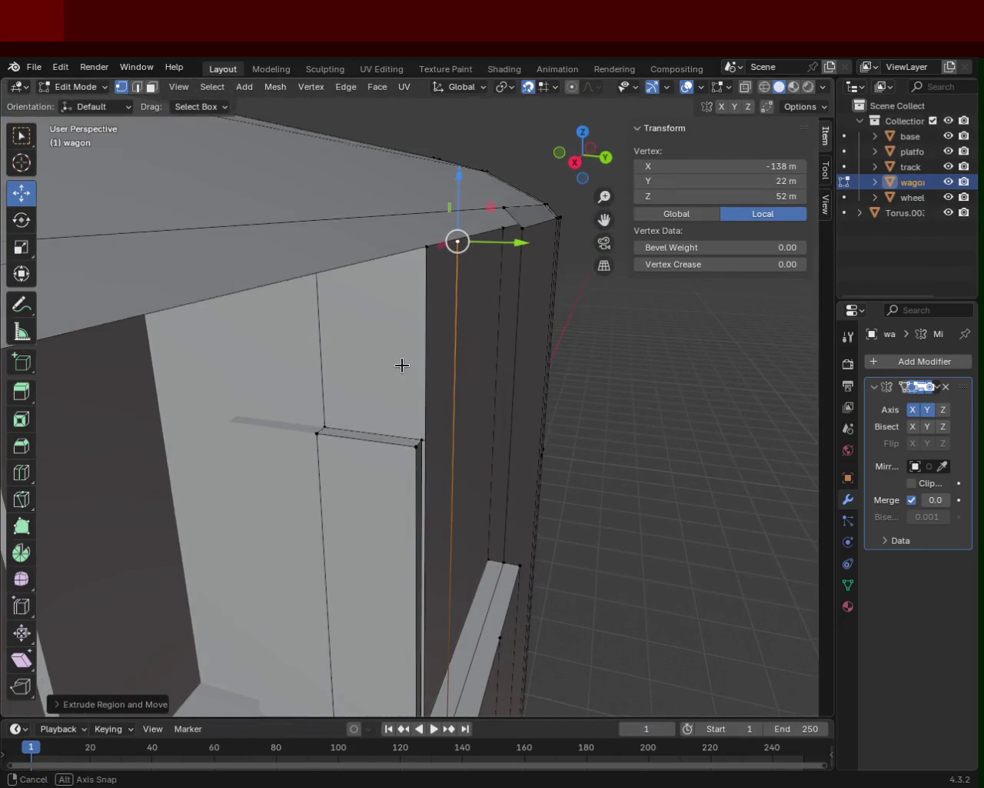
- Select door-top and roof-edge vertices to form a new edge, then undo once
shift+click(428, 251)
mouse_move(441, 250)
middle_down()
mouse_move(446, 313)
mouse_move(413, 488)
middle_up()
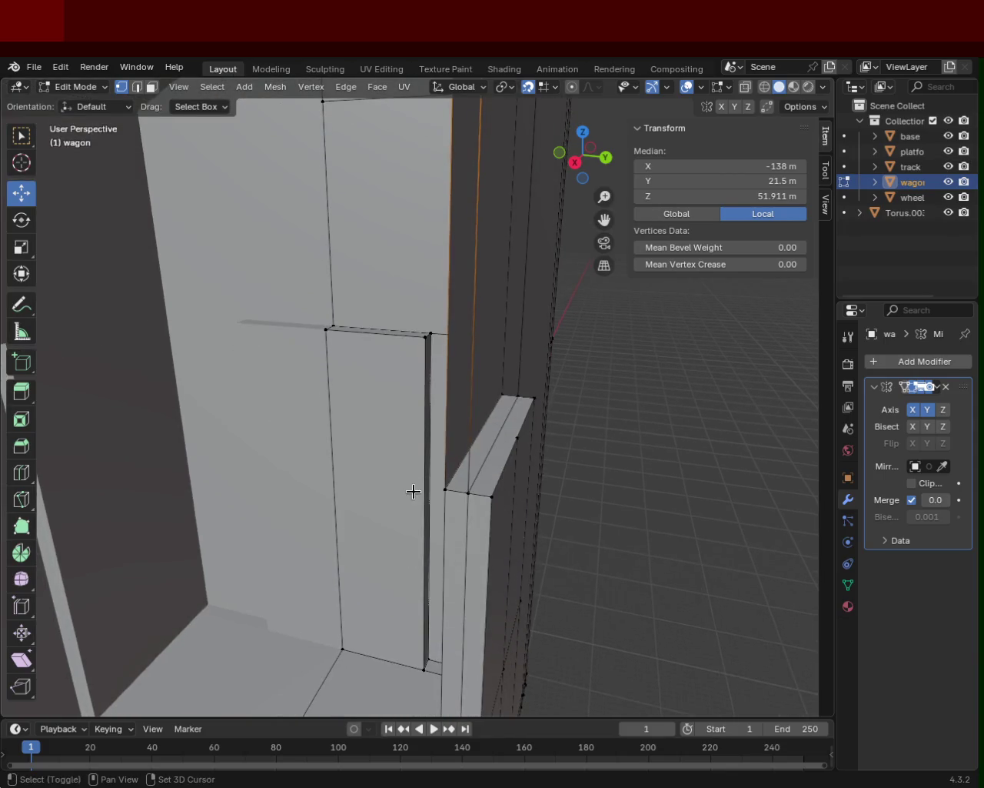
shift+click(447, 488)
shift+click(466, 485)
mouse_move(466, 314)
middle_down()
mouse_move(418, 456)
mouse_move(411, 404)
middle_up()
click(266, 474)
mouse_move(435, 330)
middle_down()
mouse_move(187, 362)
mouse_move(331, 348)
mouse_move(299, 362)
middle_up()
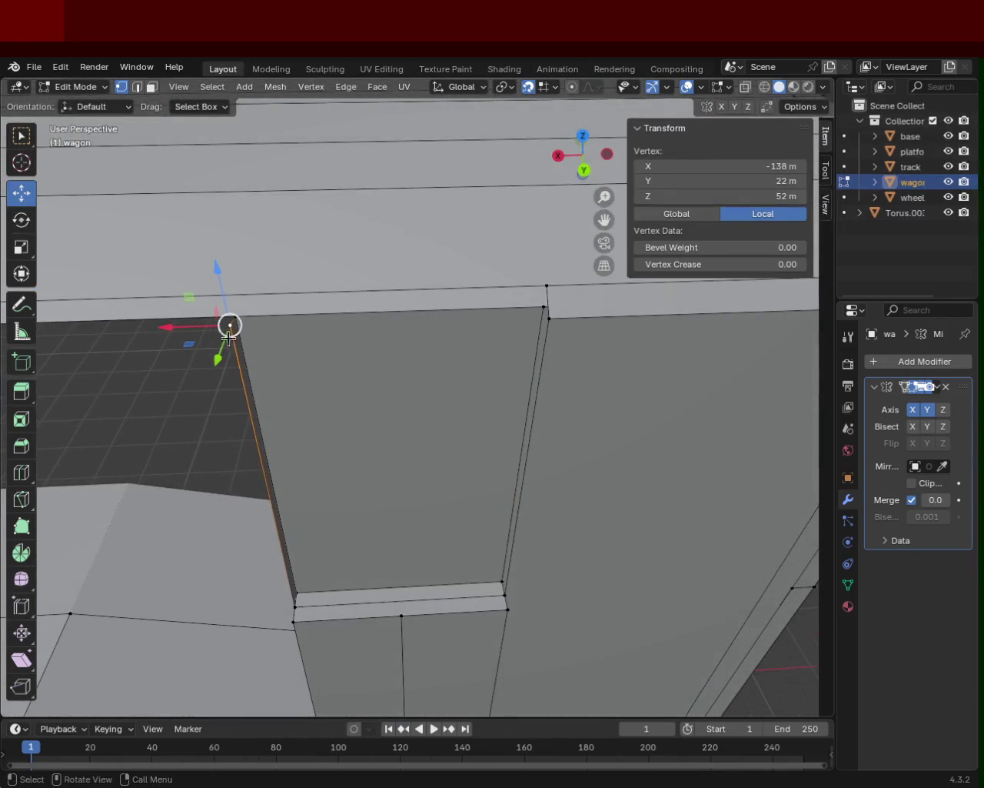
click(548, 286)
mouse_move(487, 302)
middle_down()
mouse_move(556, 406)
mouse_move(613, 376)
mouse_move(497, 365)
mouse_move(591, 412)
mouse_move(616, 364)
mouse_move(551, 389)
mouse_move(420, 377)
middle_up()
shift+click(472, 382)
key(ctrl+z)
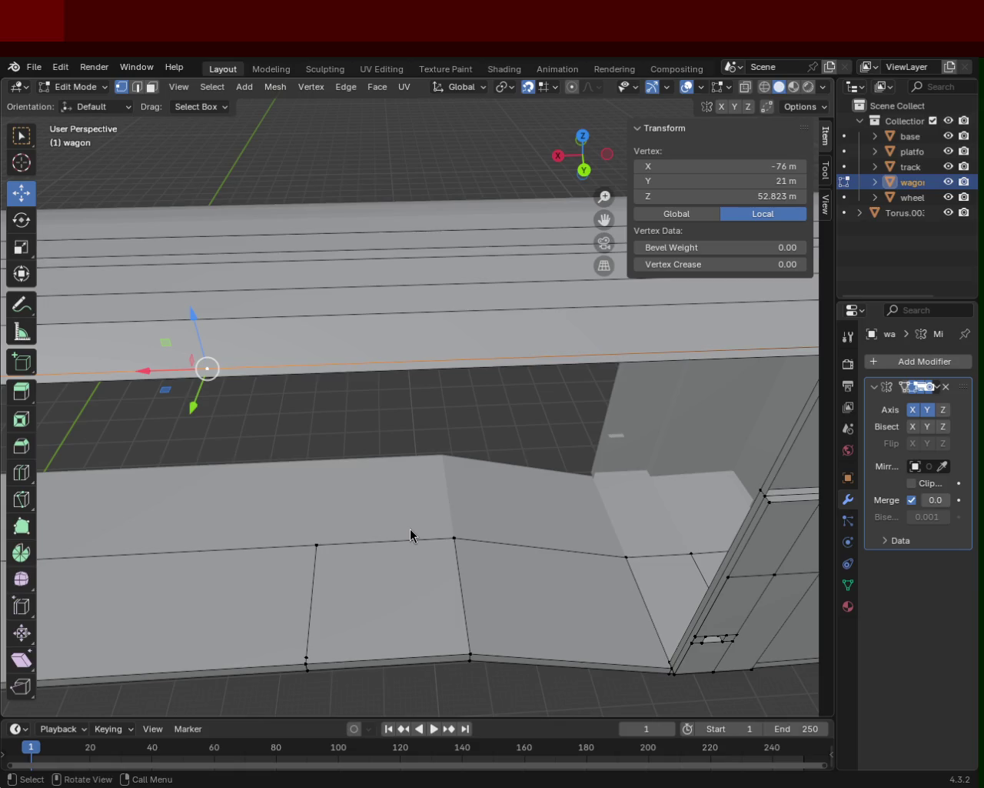
- Vertex-slide the roof-line vertex along its edge, then undo the misplaced slide
key(alt+a)
click(205, 362)
key(shift+v)
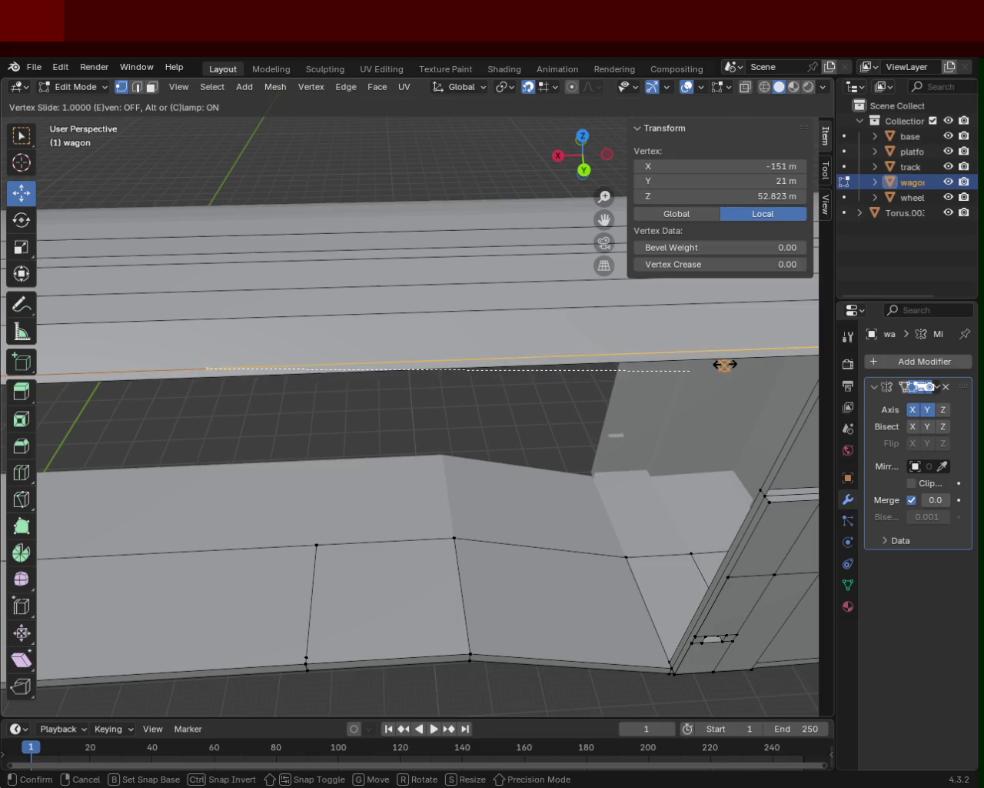
click(655, 361)
mouse_move(727, 376)
middle_down()
mouse_move(574, 380)
mouse_move(635, 457)
mouse_move(349, 447)
middle_up()
key(ctrl+z)
- Reselect the roof-line vertex and slide it along the roof edge to X -123
shift+middle_drag(409, 429, 582, 428)
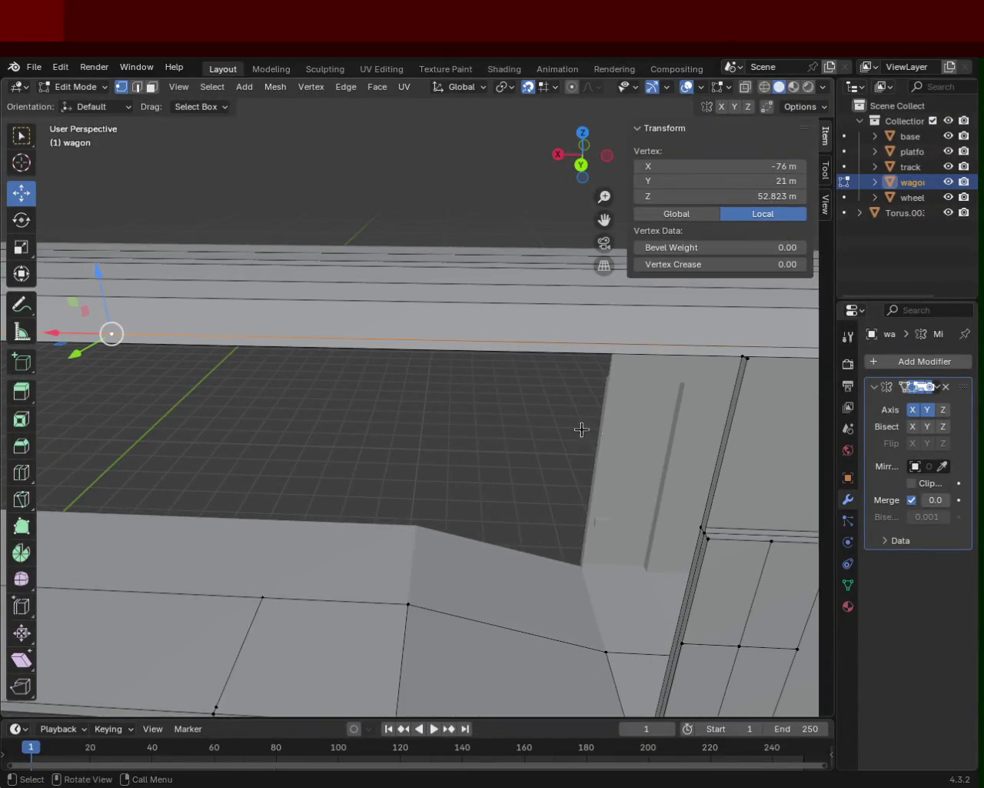
click(146, 316)
click(112, 331)
key(shift+v)
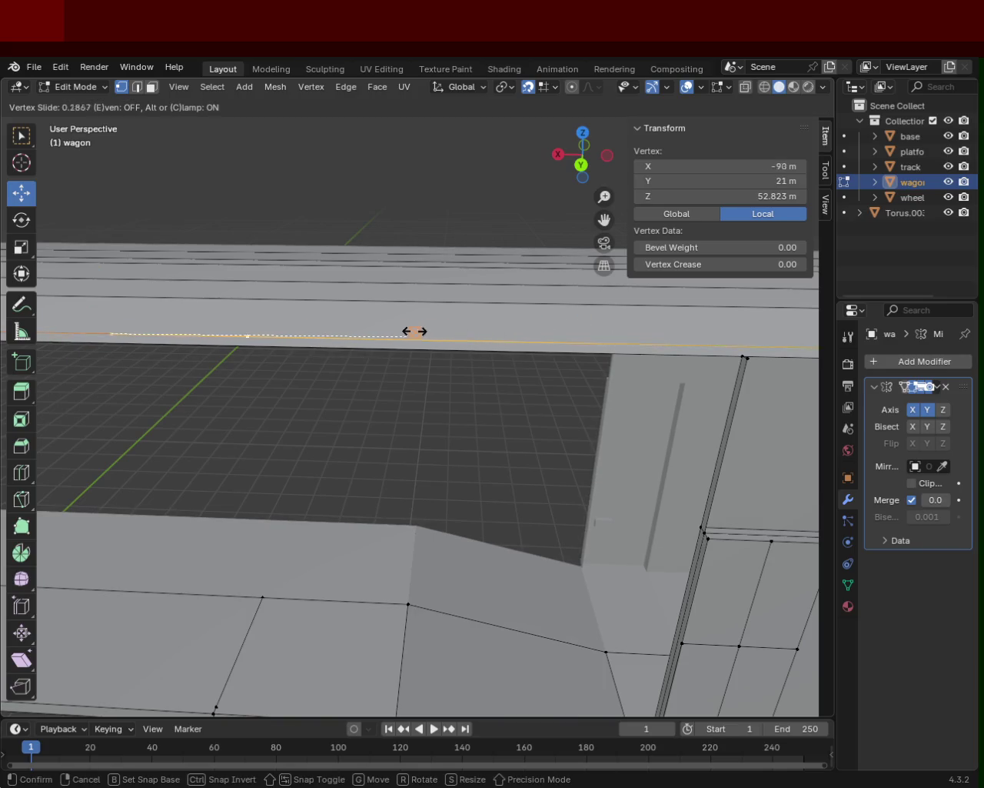
click(469, 330)
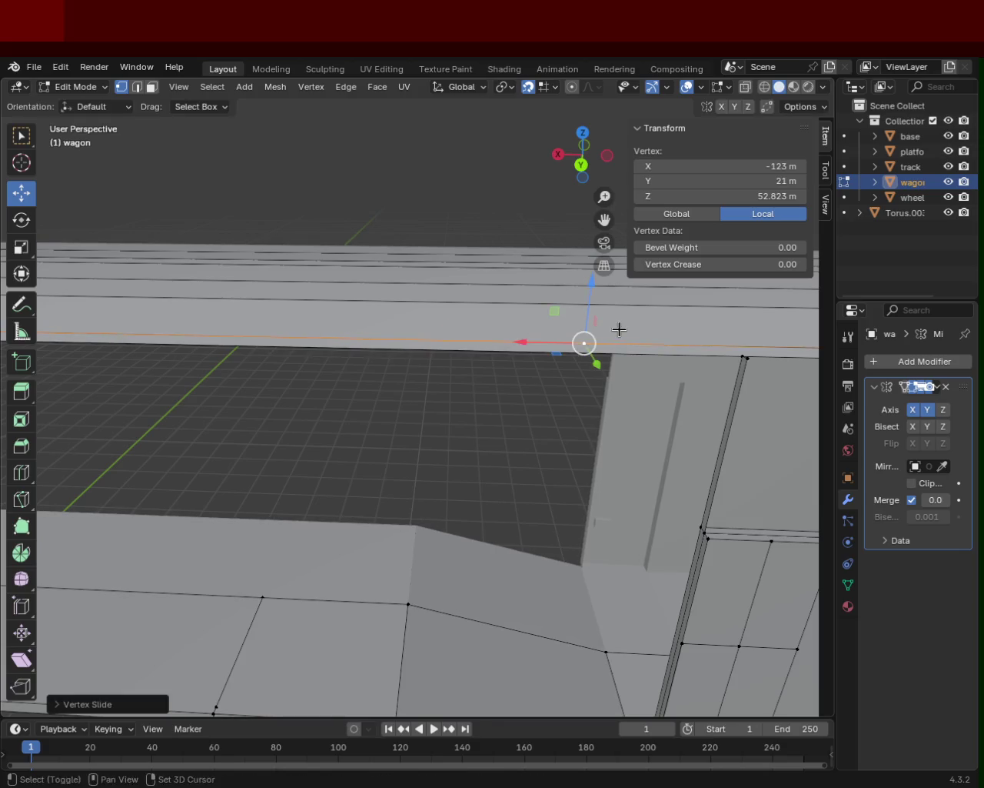
- Slide the vertex further along the edge to X -138, above the door-frame corner
shift+middle_drag(620, 330, 510, 341)
shift+middle_drag(602, 353, 521, 349)
key(shift+v)
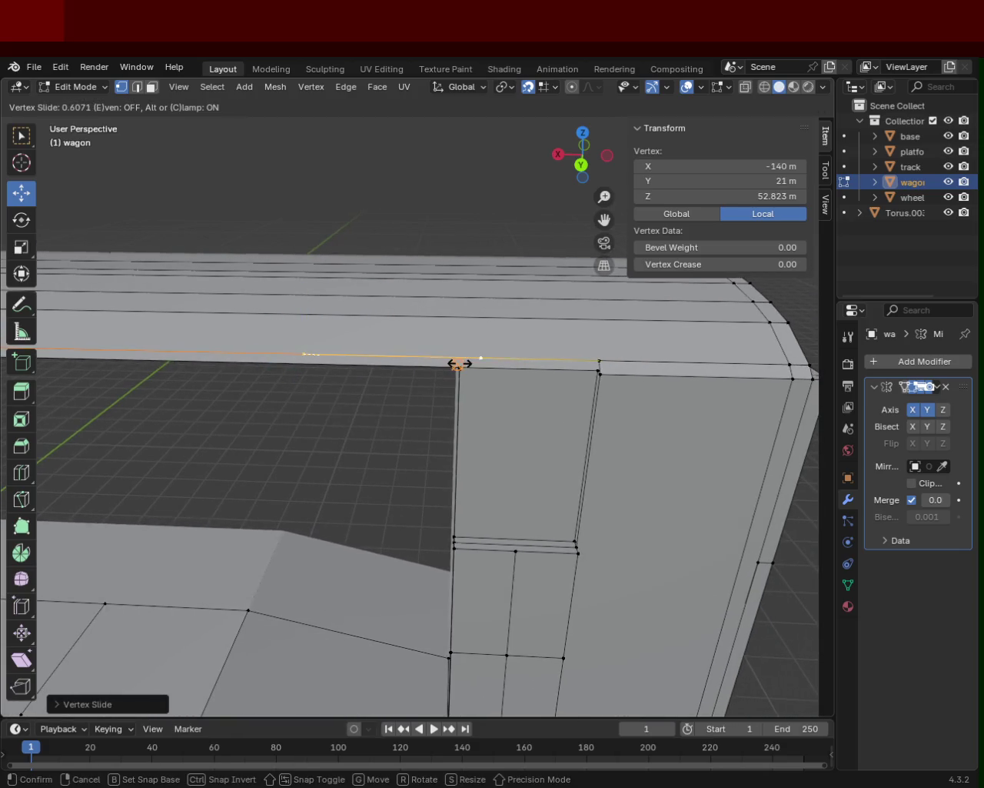
click(460, 360)
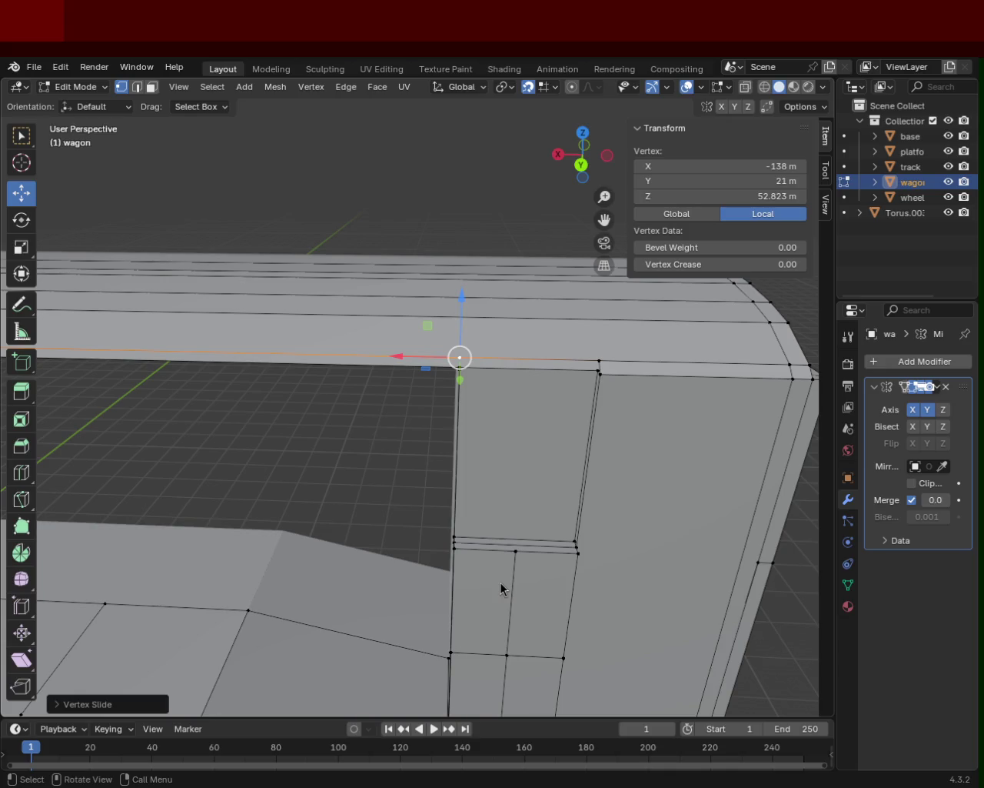
mouse_move(448, 380)
ctrl+middle_down()
mouse_move(357, 404)
mouse_move(487, 448)
mouse_move(518, 413)
mouse_move(405, 367)
mouse_move(402, 413)
mouse_move(413, 416)
mouse_move(312, 426)
mouse_move(263, 483)
mouse_move(295, 424)
mouse_move(405, 465)
ctrl+middle_up()
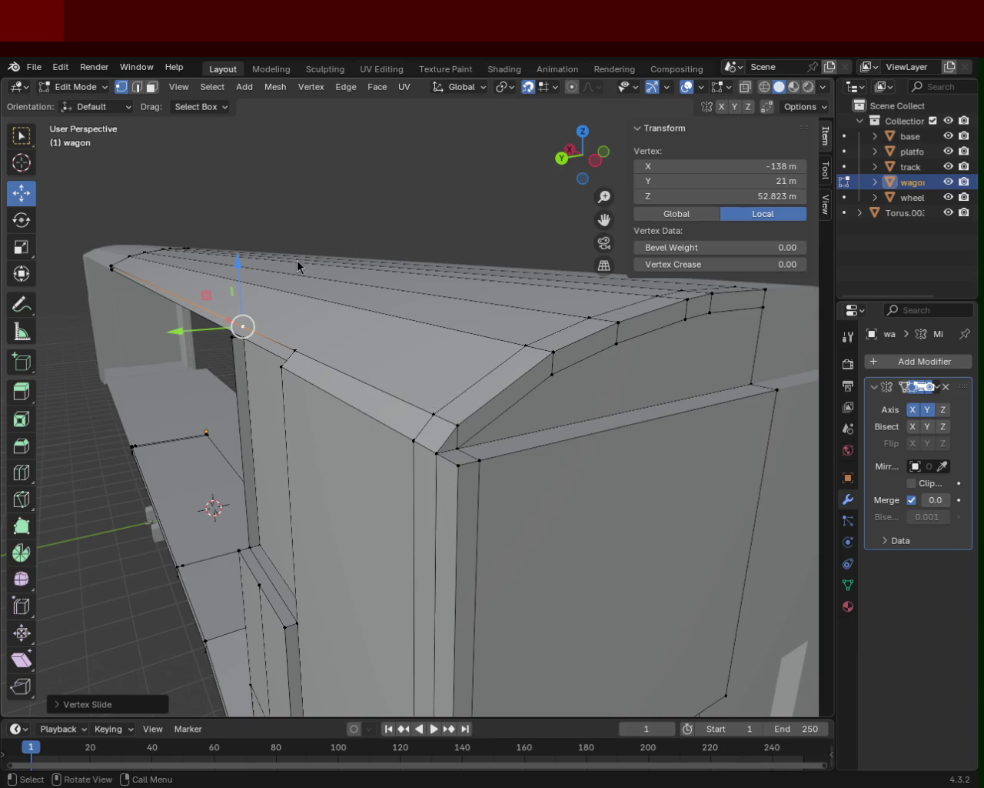
middle_drag(297, 260, 441, 427)
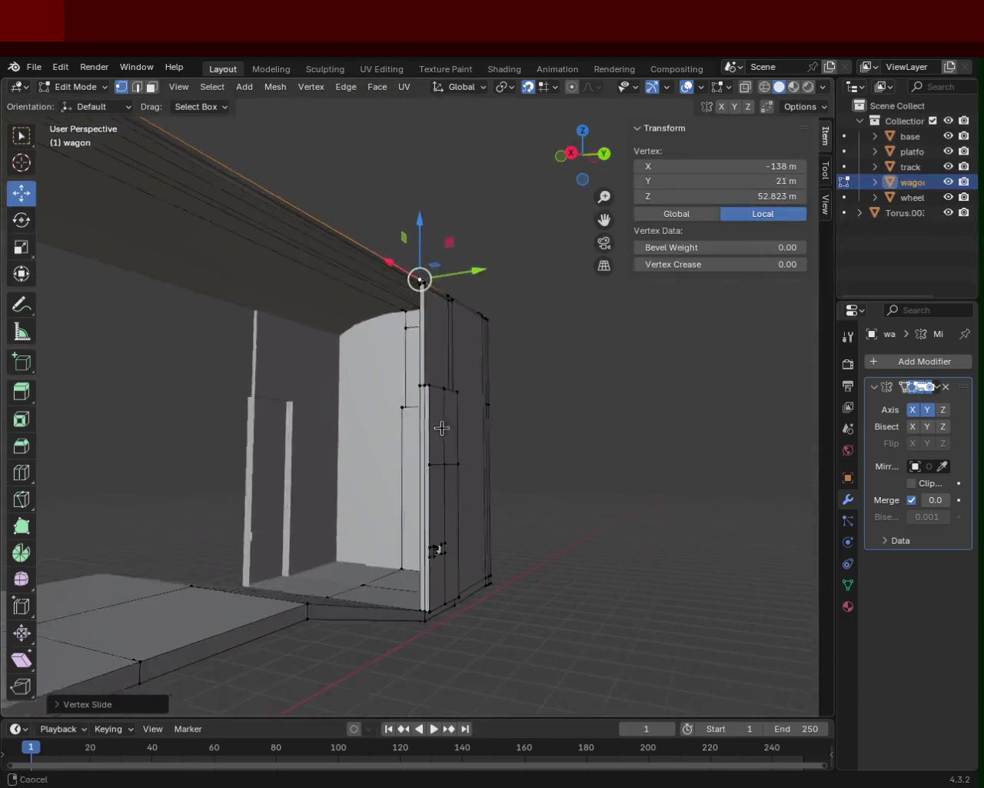
mouse_move(442, 428)
middle_down()
mouse_move(330, 384)
mouse_move(362, 452)
mouse_move(392, 334)
mouse_move(472, 567)
middle_up()
scroll(330, 385, down, 5)
scroll(362, 452, up, 3)
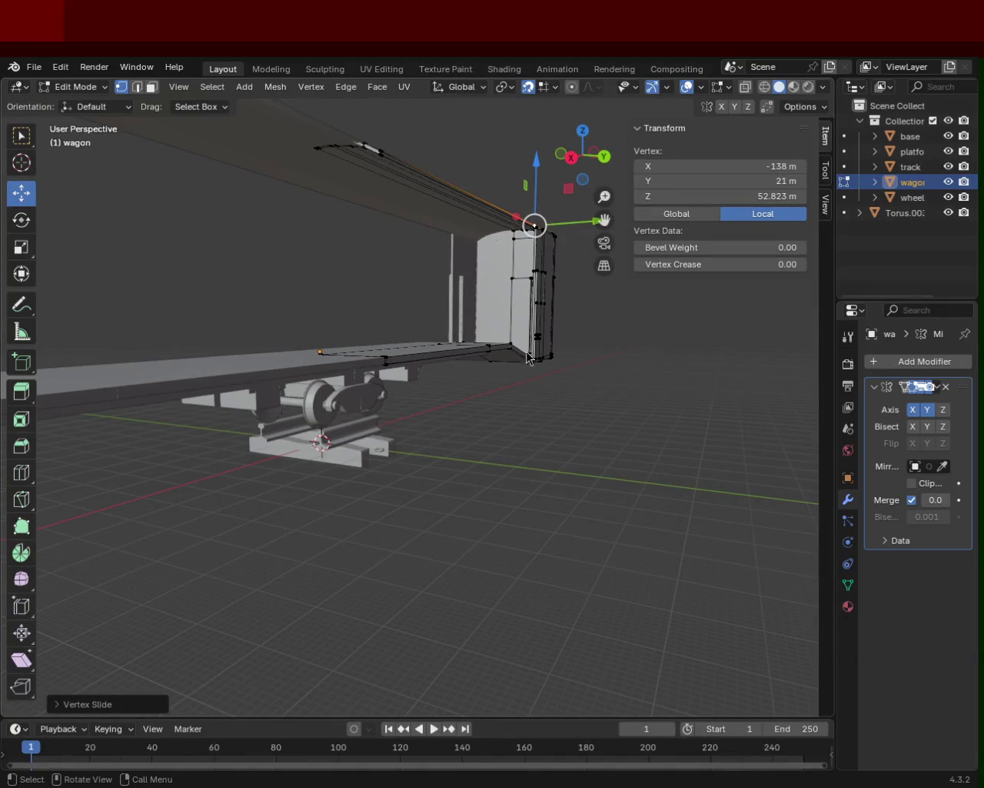
mouse_move(376, 291)
middle_down()
mouse_move(400, 363)
mouse_move(451, 389)
middle_up()
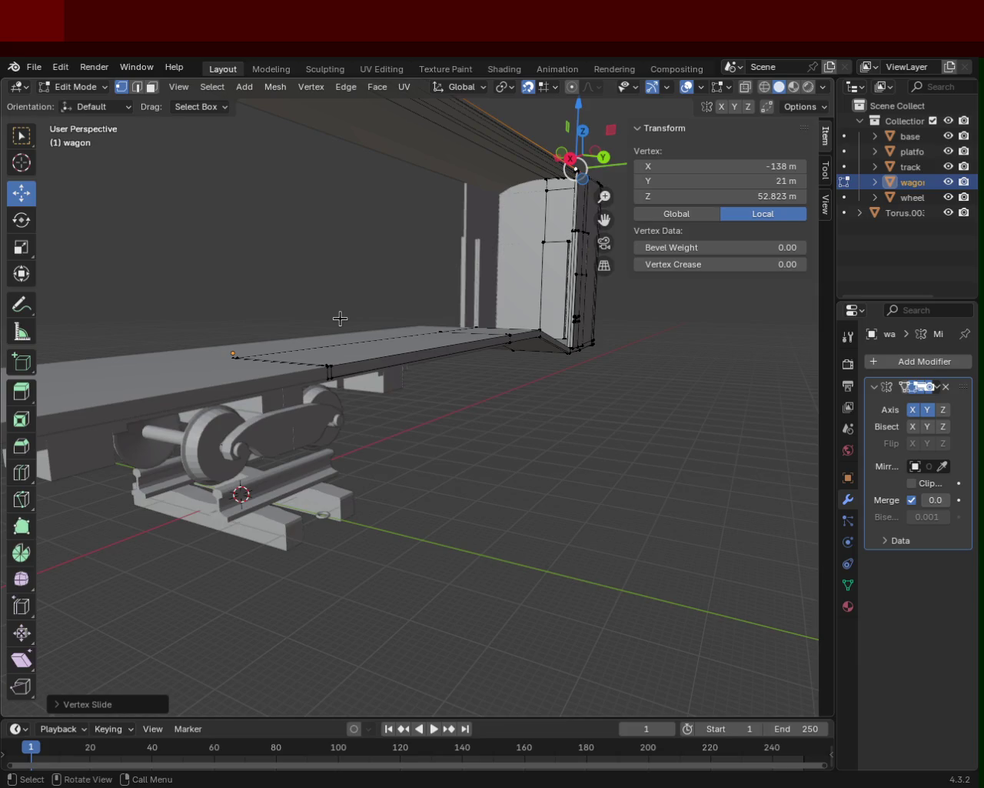
mouse_move(490, 303)
middle_down()
mouse_move(405, 345)
mouse_move(364, 398)
mouse_move(410, 363)
mouse_move(318, 341)
mouse_move(441, 339)
mouse_move(387, 536)
mouse_move(486, 264)
mouse_move(405, 363)
mouse_move(495, 345)
mouse_move(238, 356)
mouse_move(539, 371)
mouse_move(400, 346)
mouse_move(221, 378)
mouse_move(400, 323)
mouse_move(510, 359)
mouse_move(492, 280)
middle_up()
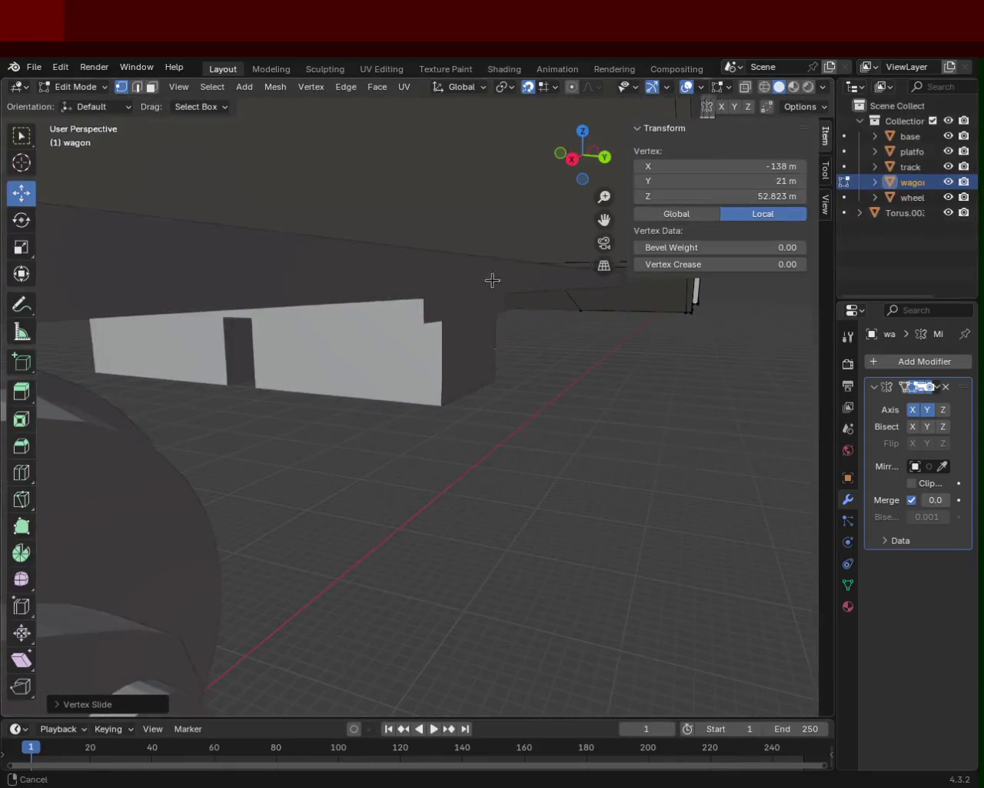
mouse_move(503, 339)
middle_down()
mouse_move(512, 382)
mouse_move(420, 420)
mouse_move(285, 422)
mouse_move(584, 455)
mouse_move(422, 666)
mouse_move(607, 437)
mouse_move(487, 436)
mouse_move(213, 334)
mouse_move(348, 443)
middle_up()
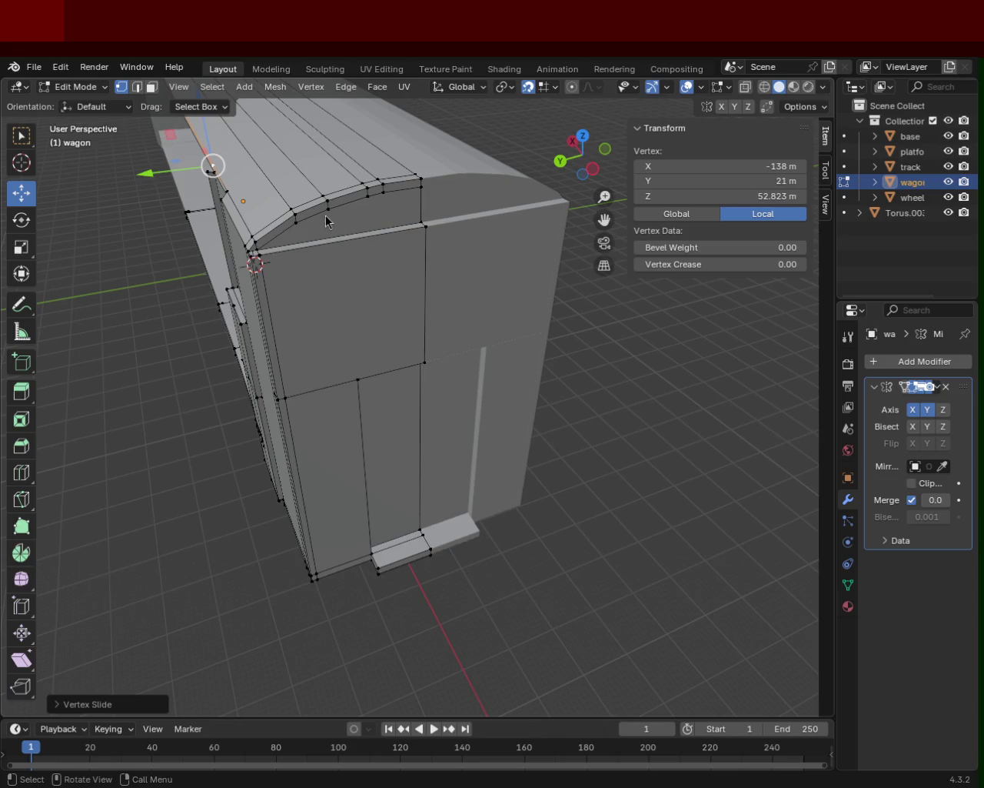
middle_drag(310, 283, 518, 300)
scroll(518, 299, down, 2)
scroll(462, 346, down, 3)
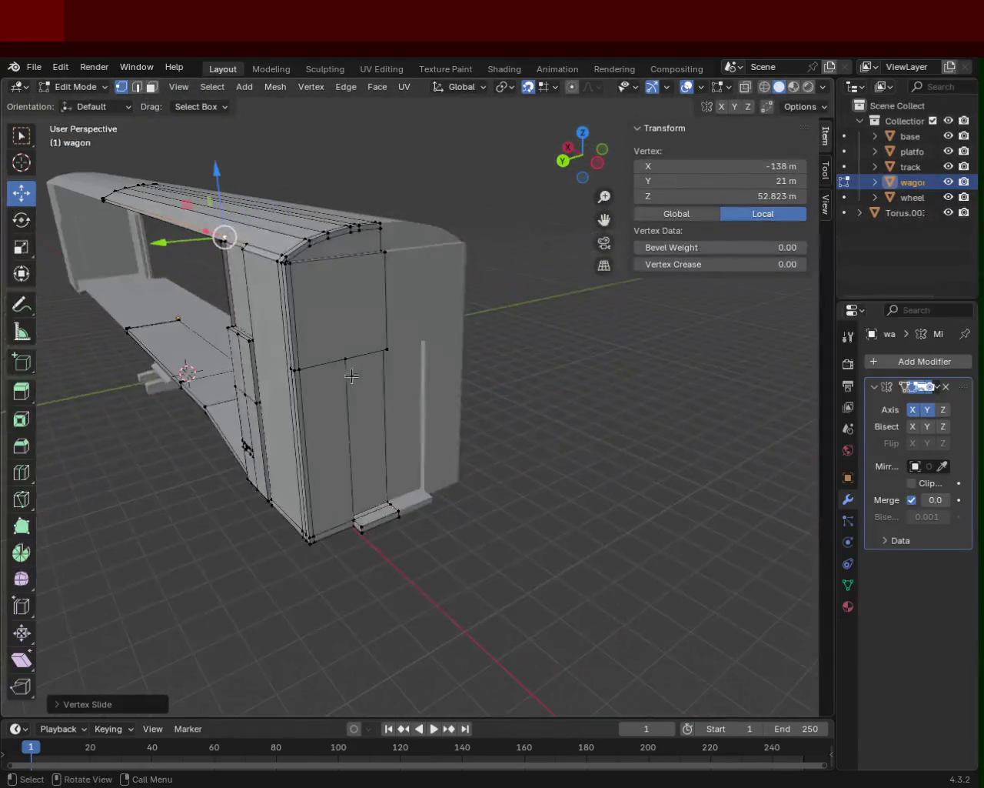
scroll(310, 351, up, 4)
mouse_move(310, 351)
shift+middle_down()
mouse_move(439, 341)
mouse_move(416, 360)
mouse_move(479, 356)
mouse_move(530, 266)
mouse_move(523, 329)
mouse_move(357, 418)
mouse_move(349, 398)
mouse_move(364, 395)
shift+middle_up()
key(alt+a)
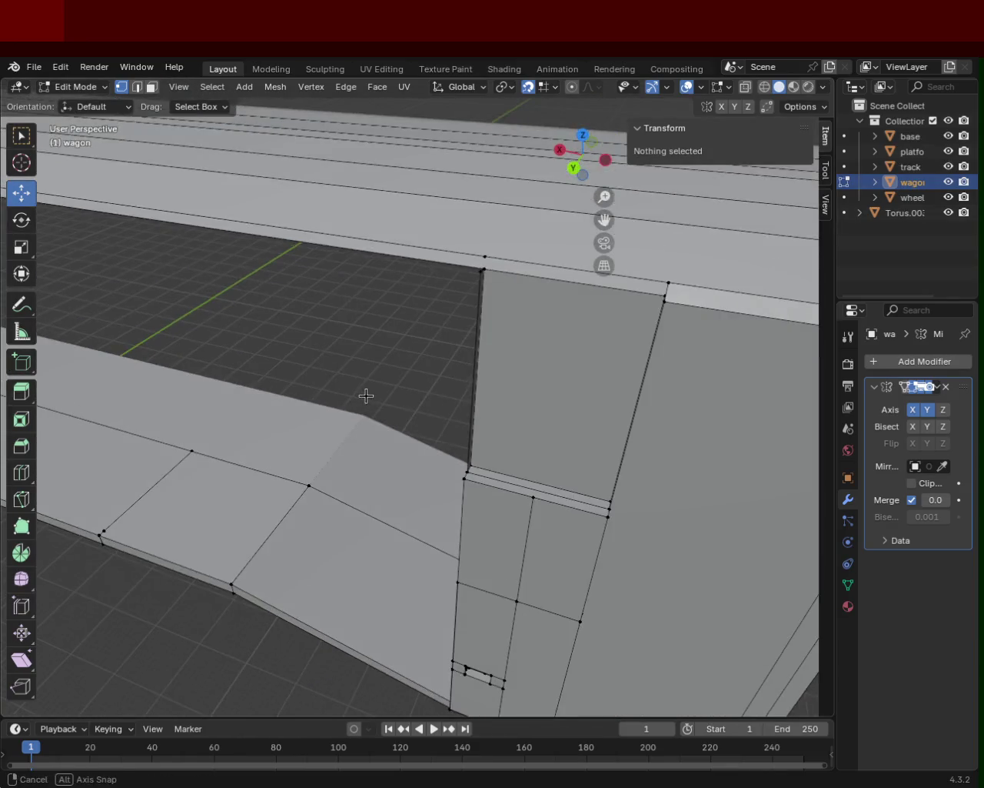
middle_drag(419, 332, 361, 331)
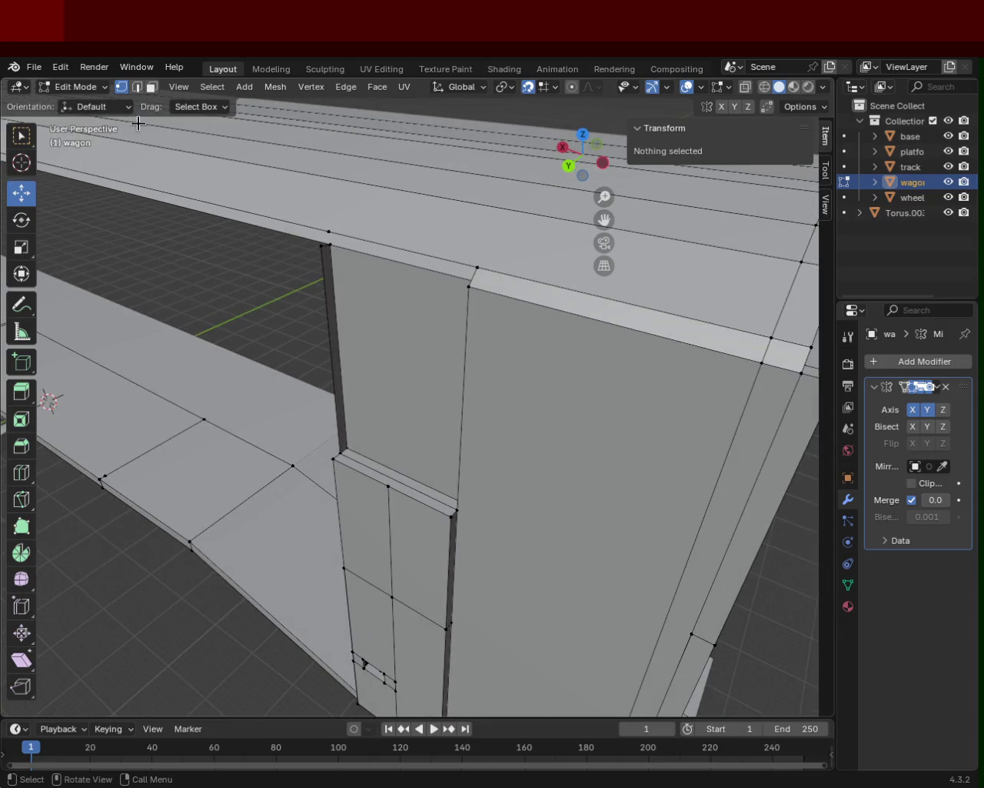
click(152, 87)
click(334, 331)
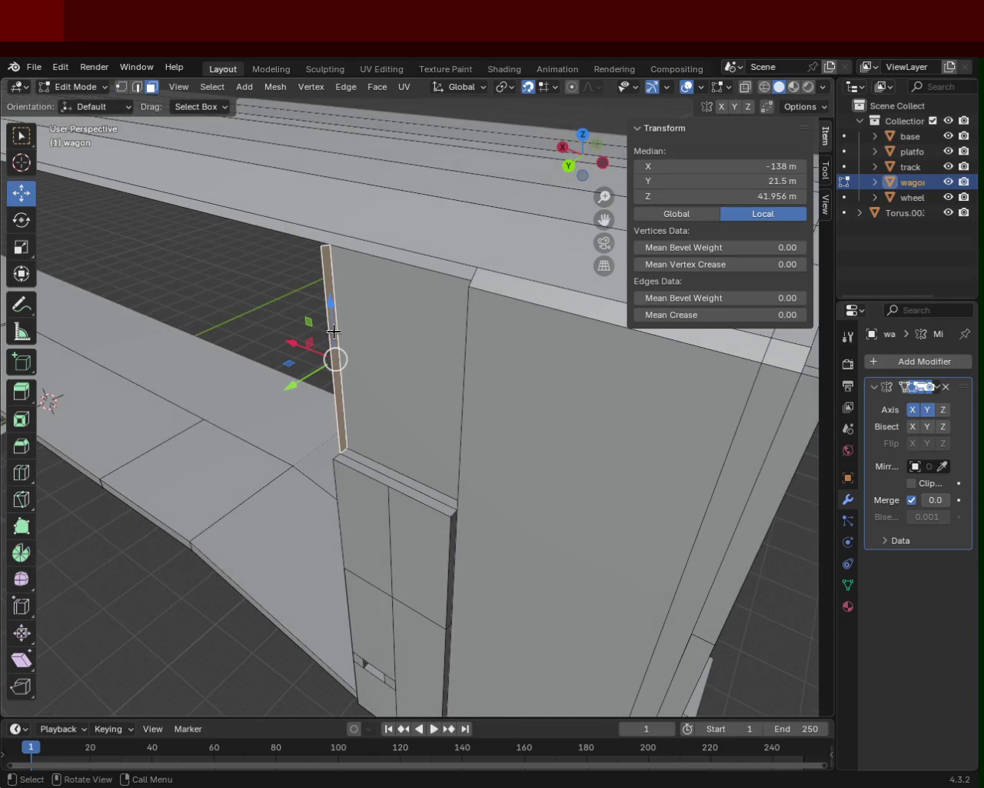
- Delete the thin post face and pull the door frame's top edge out along X
key(x)
click(334, 331)
click(138, 87)
click(475, 281)
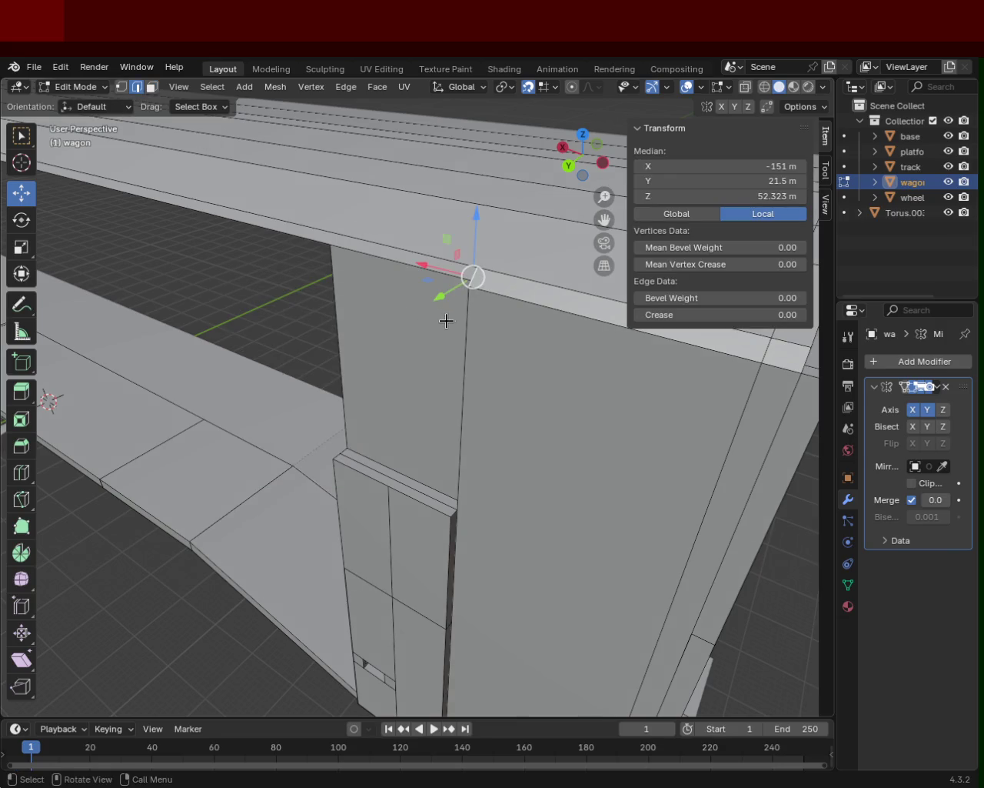
key(g)
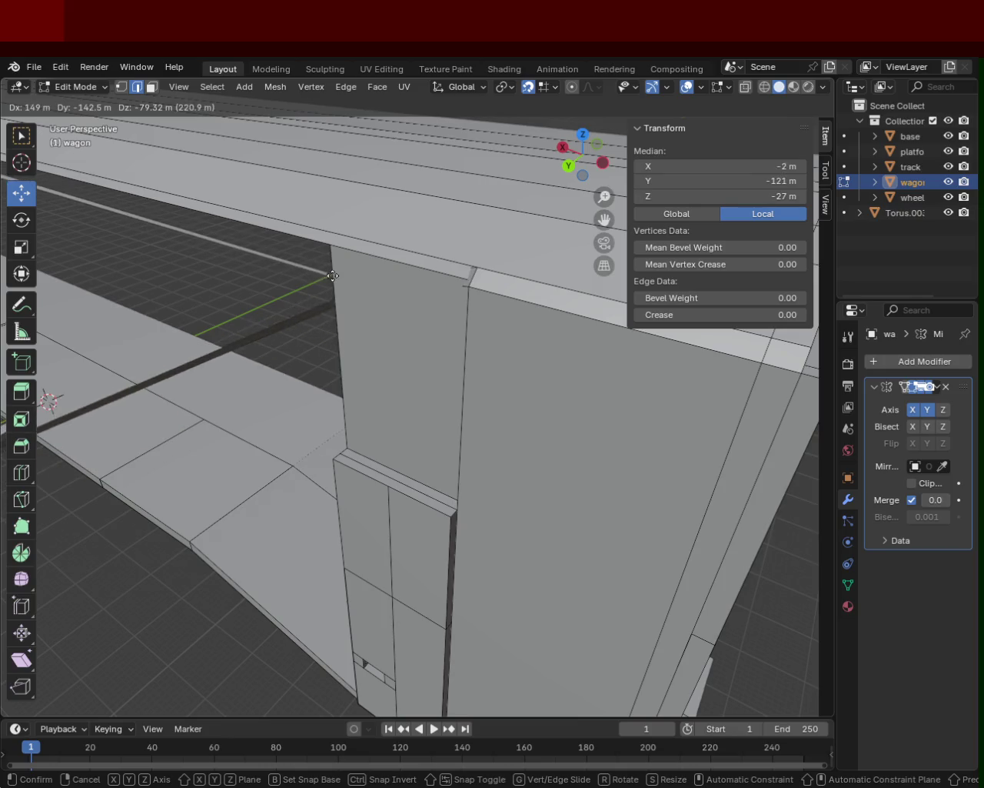
key(x)
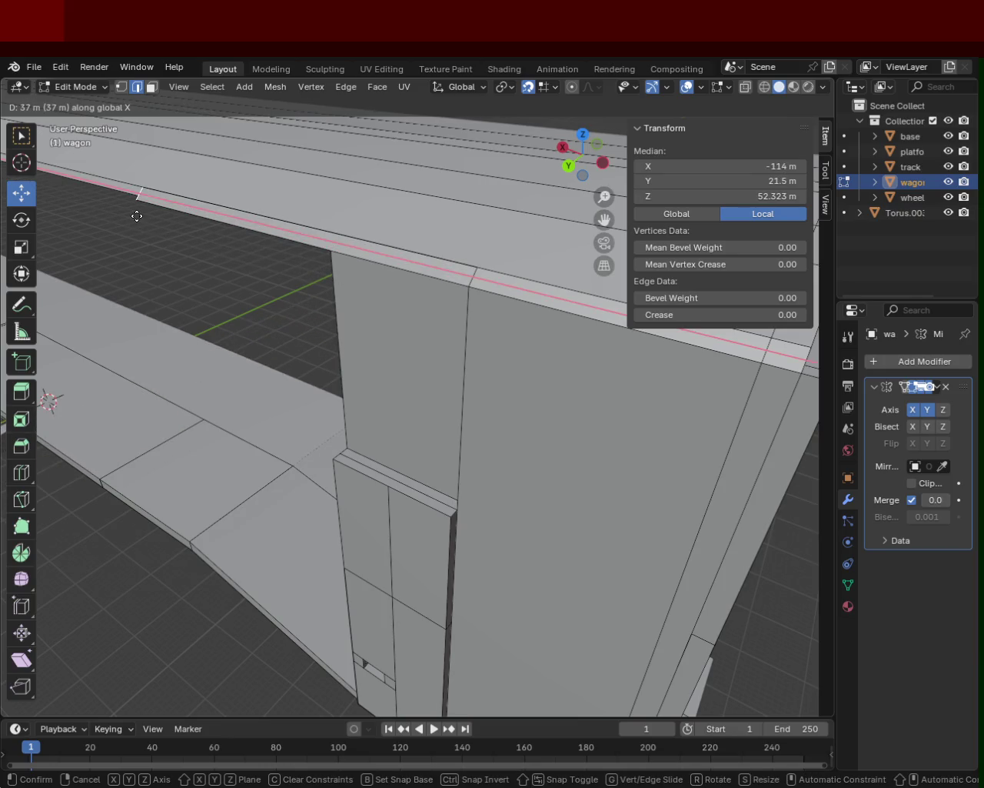
click(92, 193)
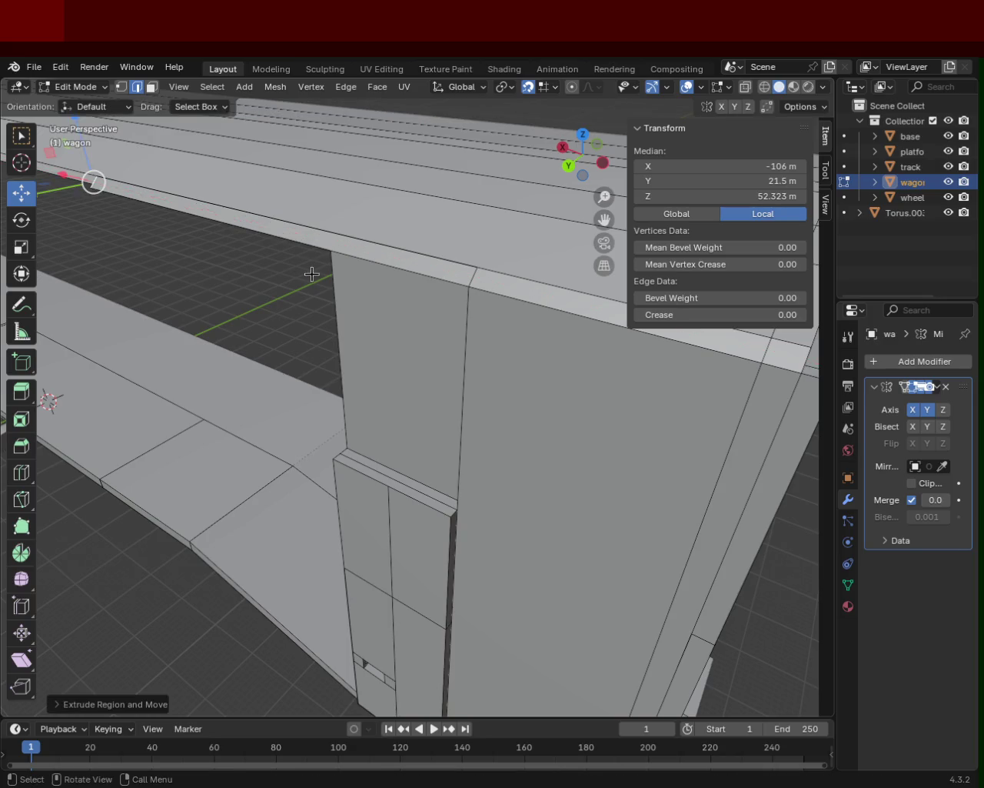
- Drag the extruded edge further left along X toward the roof line
scroll(363, 386, down, 5)
middle_drag(363, 385, 380, 343)
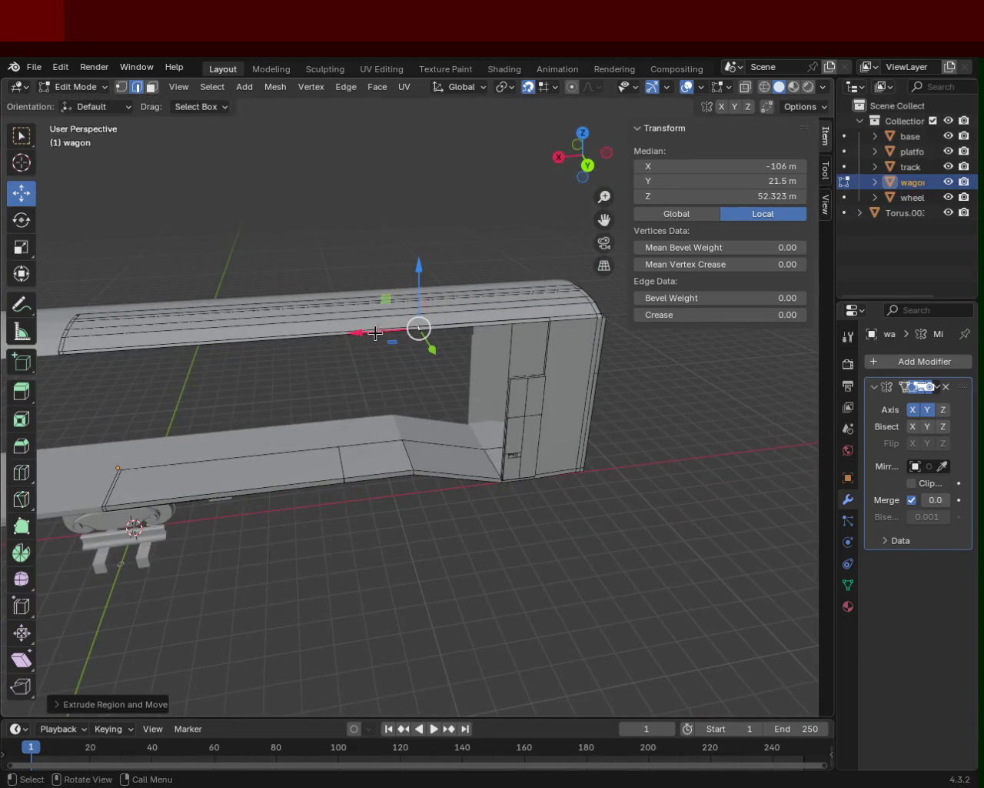
mouse_move(360, 332)
mouse_down()
mouse_move(222, 351)
mouse_move(550, 280)
mouse_up()
scroll(550, 280, up, 3)
scroll(323, 405, down, 3)
shift+middle_drag(323, 405, 439, 377)
scroll(433, 352, up, 2)
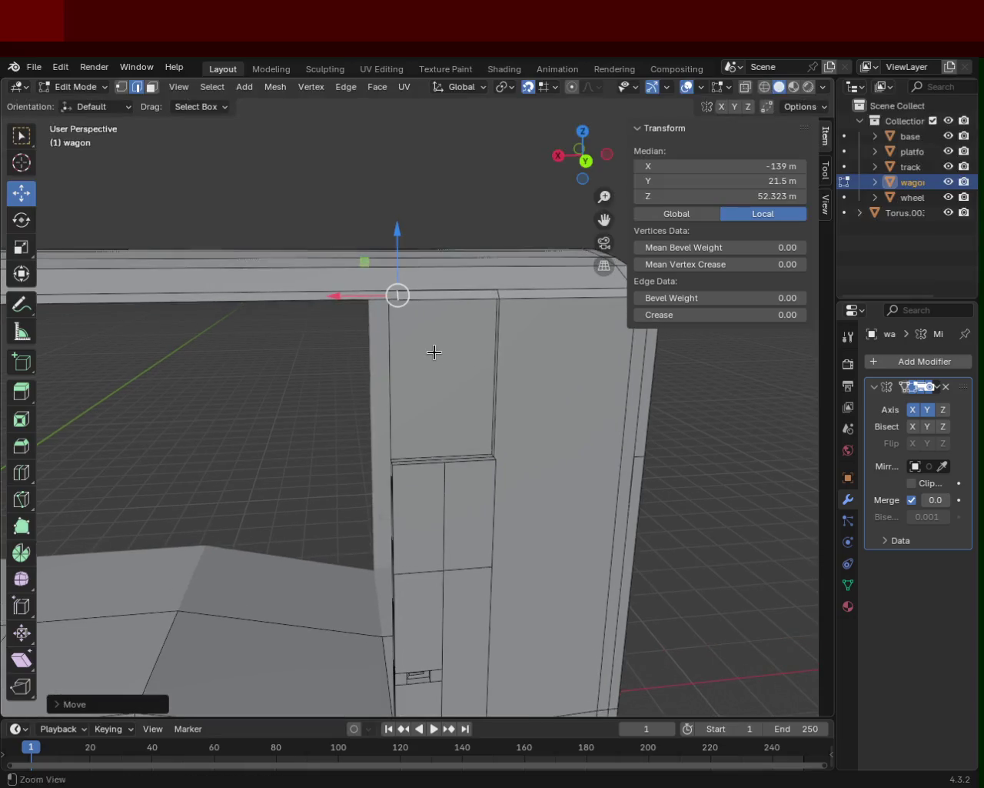
scroll(431, 373, up, 2)
drag(377, 347, 403, 346)
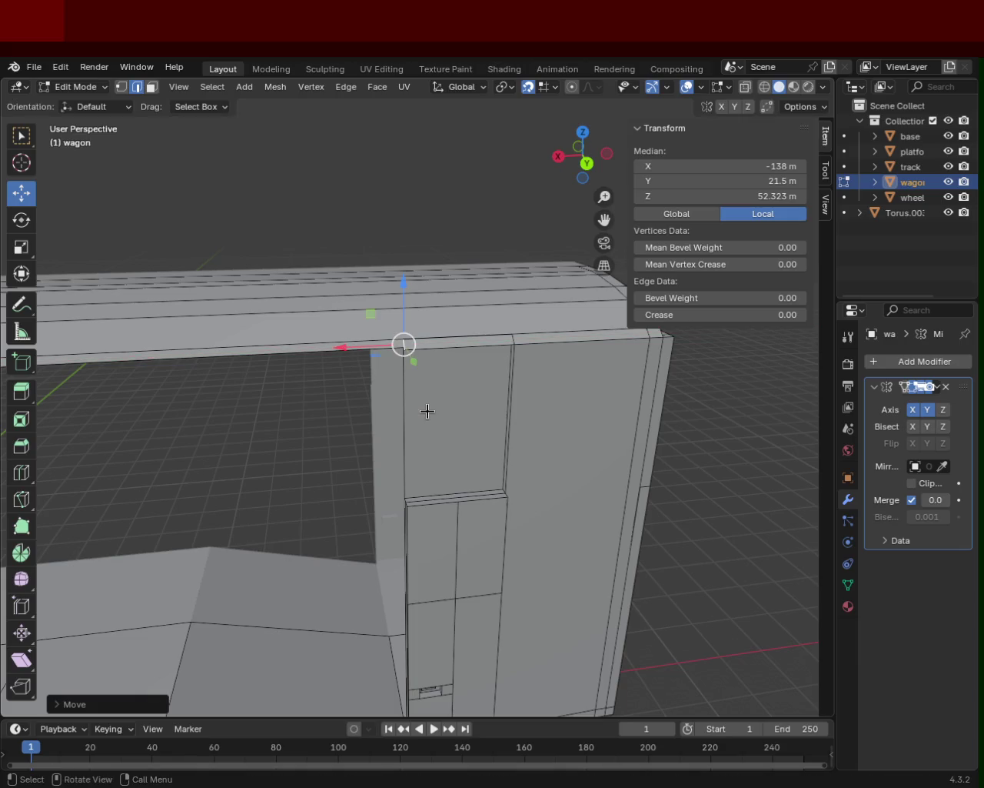
- Move the extruded edge to a new position locked to the X axis
key(g)
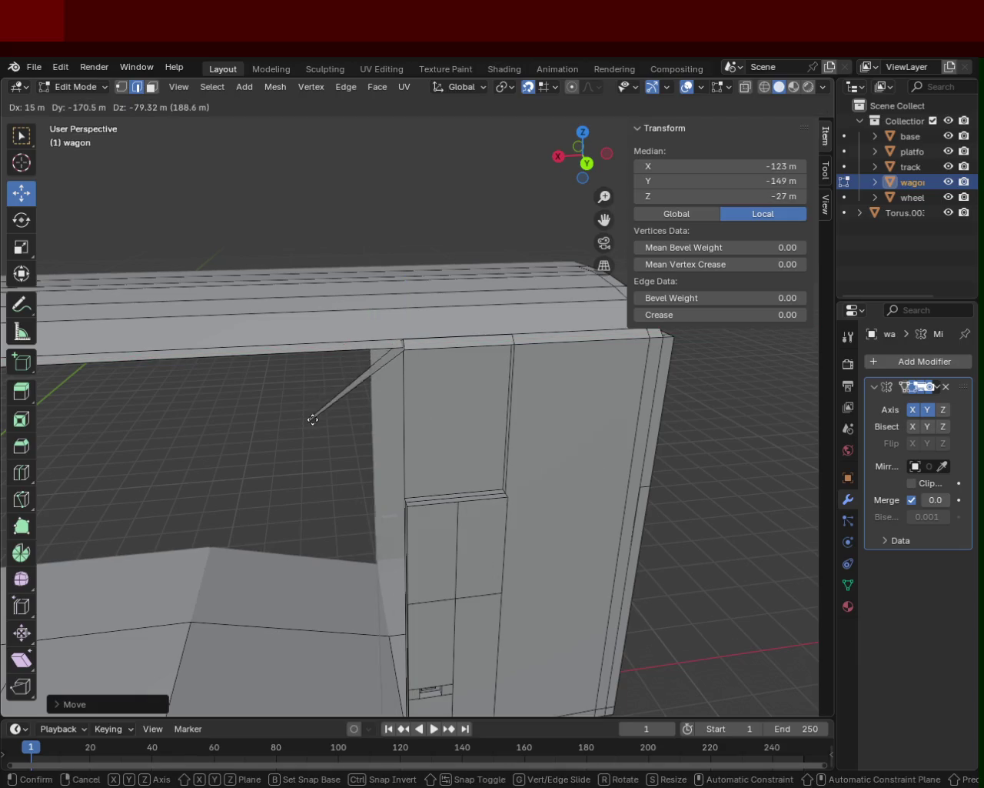
key(y)
key(x)
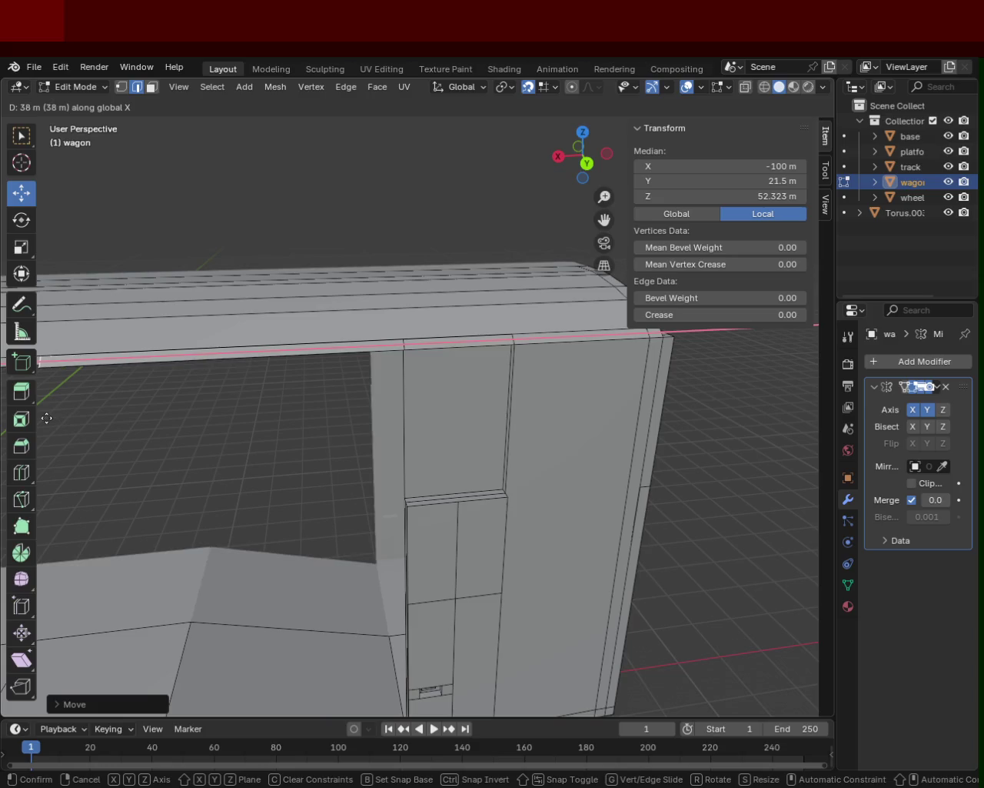
click(176, 415)
- Move the top edge along X toward the wagon's centre
mouse_move(345, 378)
middle_down()
mouse_move(500, 405)
mouse_move(569, 356)
middle_up()
key(g)
key(x)
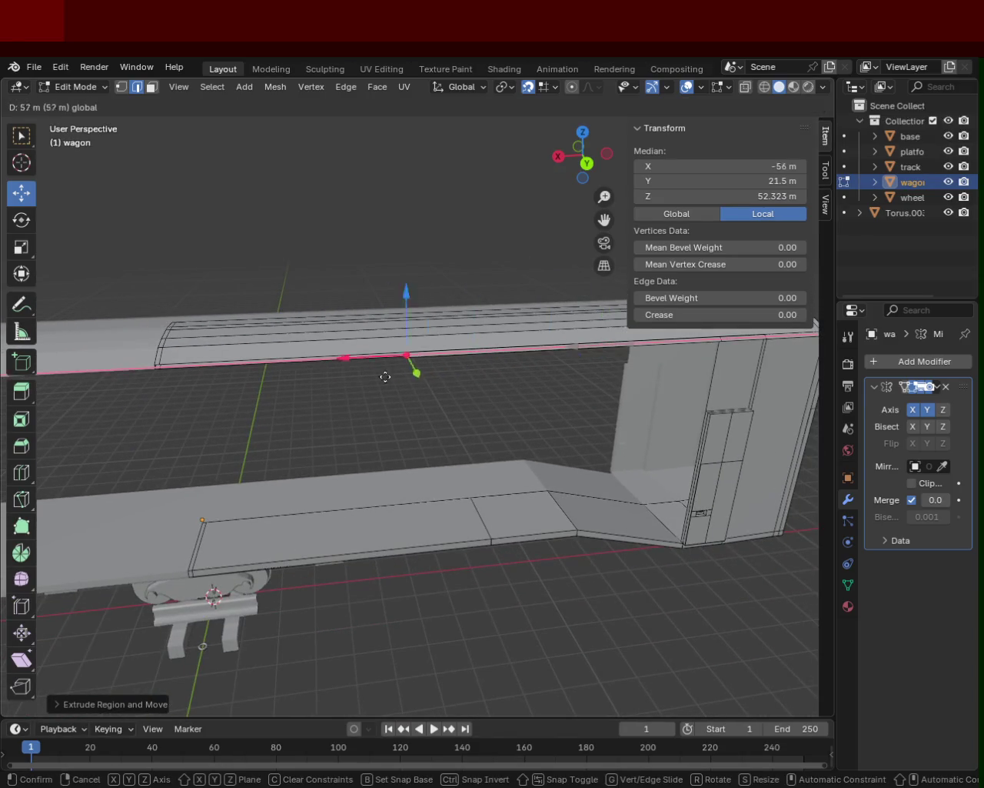
click(165, 410)
- Move the edge end along X again so it sits at X 0 m
mouse_move(165, 410)
ctrl+middle_down()
mouse_move(281, 423)
mouse_move(251, 380)
mouse_move(431, 387)
mouse_move(407, 407)
mouse_move(512, 400)
ctrl+middle_up()
key(g)
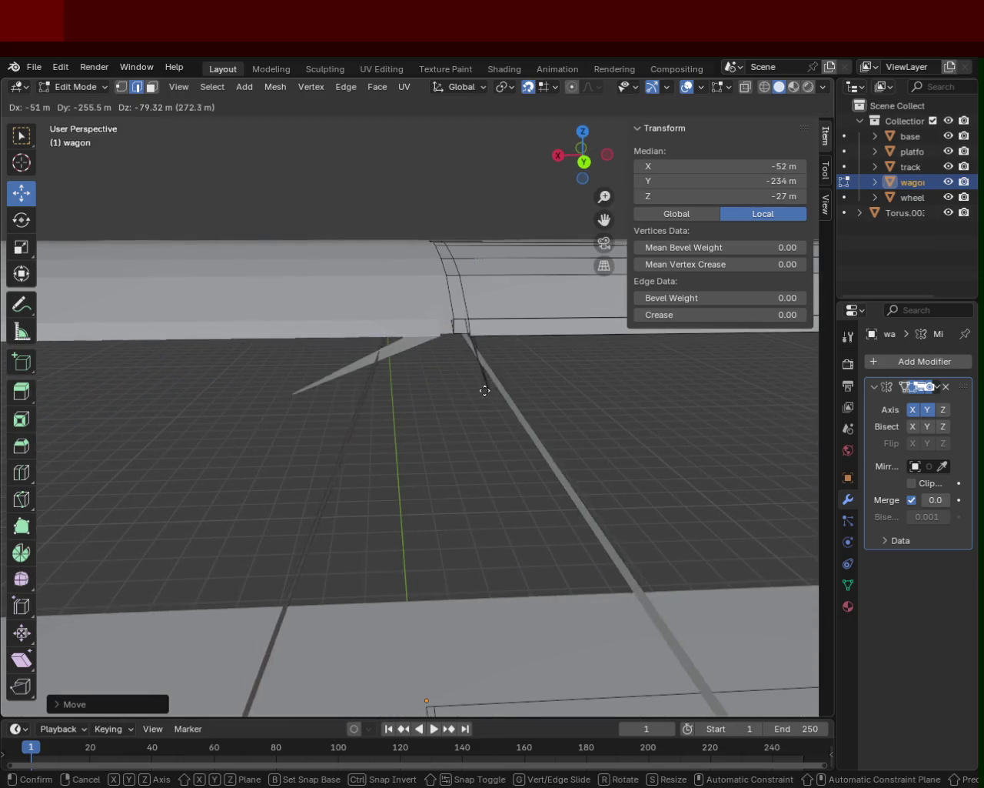
key(y)
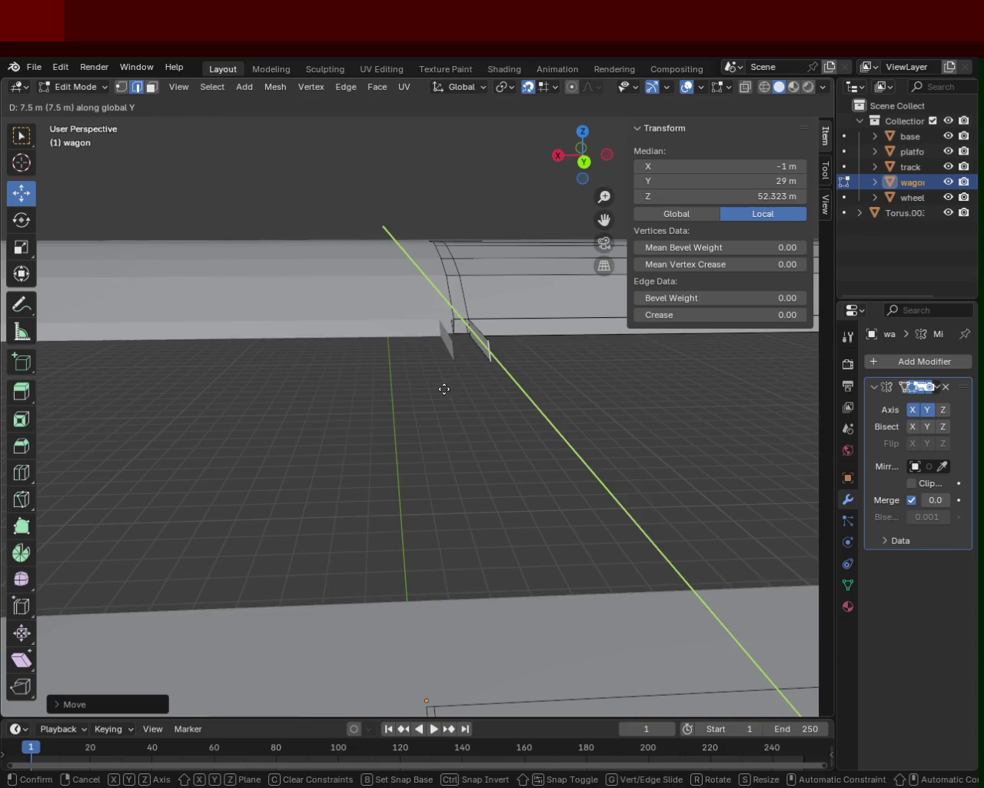
key(z)
key(x)
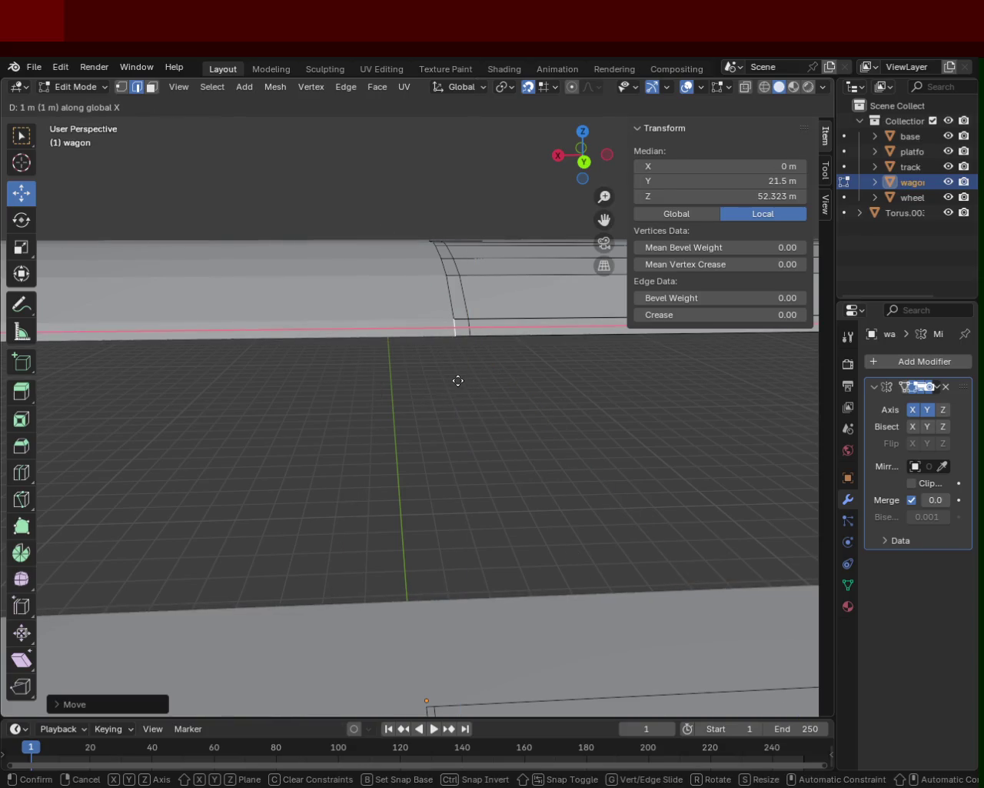
click(457, 380)
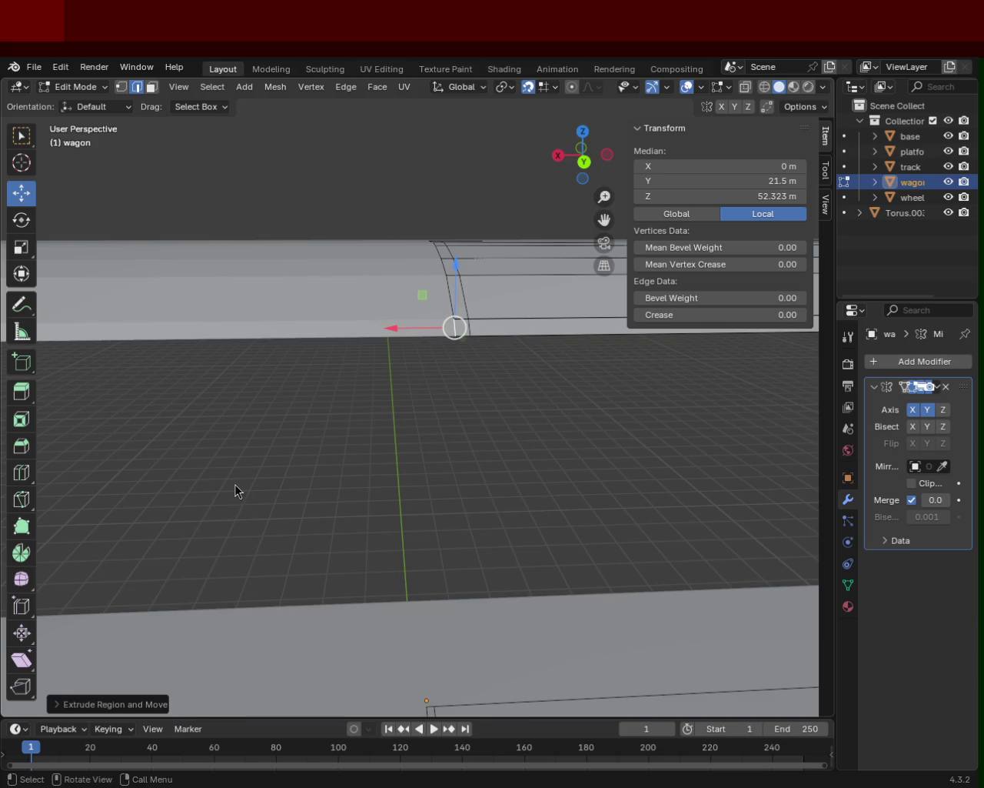
mouse_move(215, 281)
middle_down()
mouse_move(446, 365)
mouse_move(415, 343)
mouse_move(380, 378)
mouse_move(449, 413)
mouse_move(387, 424)
mouse_move(420, 532)
mouse_move(446, 492)
mouse_move(512, 541)
mouse_move(439, 440)
mouse_move(380, 326)
mouse_move(367, 339)
mouse_move(341, 333)
middle_up()
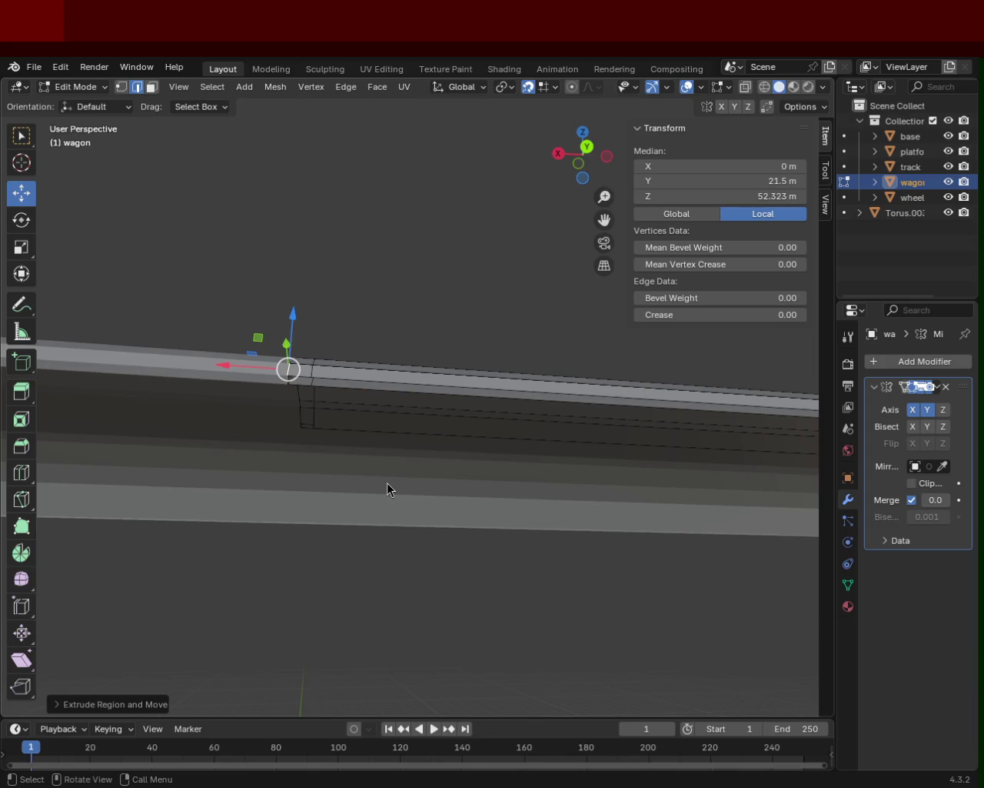
mouse_move(330, 435)
middle_down()
mouse_move(343, 400)
mouse_move(413, 321)
mouse_move(395, 333)
mouse_move(356, 326)
mouse_move(353, 270)
middle_up()
mouse_move(274, 275)
middle_down()
mouse_move(279, 290)
mouse_move(264, 301)
mouse_move(320, 346)
mouse_move(388, 459)
mouse_move(470, 552)
mouse_move(424, 408)
mouse_move(479, 433)
mouse_move(443, 423)
mouse_move(543, 446)
mouse_move(418, 351)
mouse_move(470, 323)
mouse_move(317, 348)
mouse_move(345, 366)
mouse_move(393, 356)
mouse_move(405, 334)
mouse_move(303, 352)
mouse_move(395, 374)
mouse_move(414, 355)
mouse_move(409, 458)
mouse_move(440, 458)
mouse_move(440, 371)
mouse_move(426, 349)
mouse_move(365, 359)
mouse_move(376, 422)
mouse_move(428, 439)
mouse_move(516, 444)
mouse_move(395, 393)
middle_up()
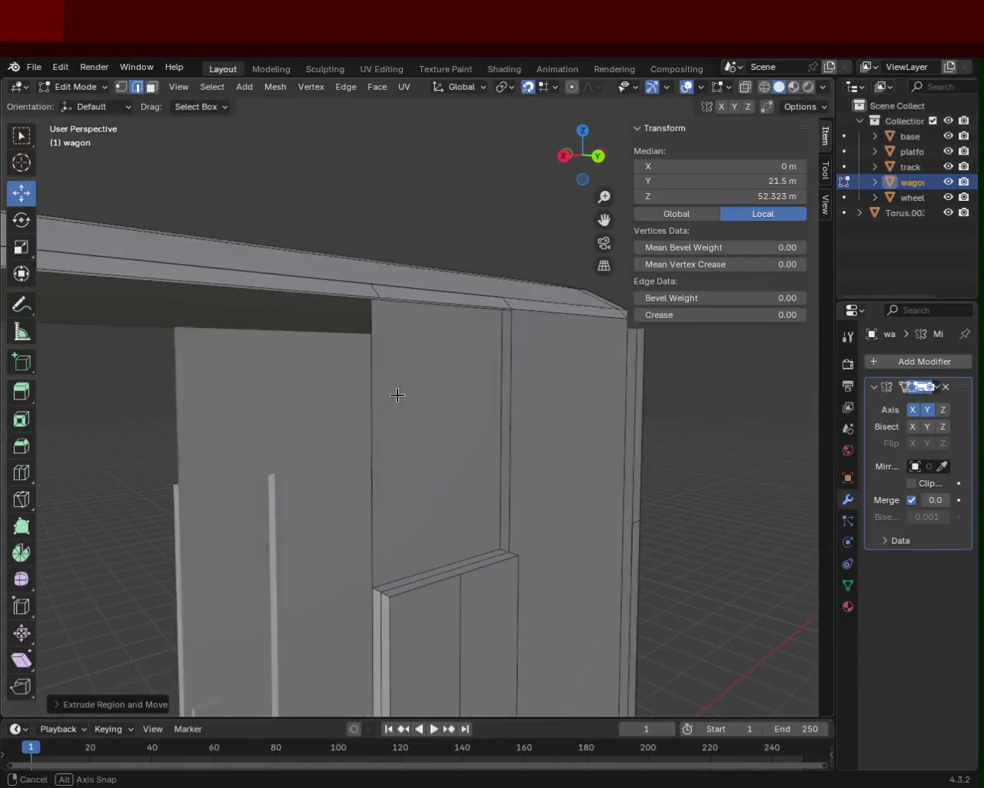
- Switch to vertex select mode and pick the panel's four corner vertices
click(122, 86)
click(377, 292)
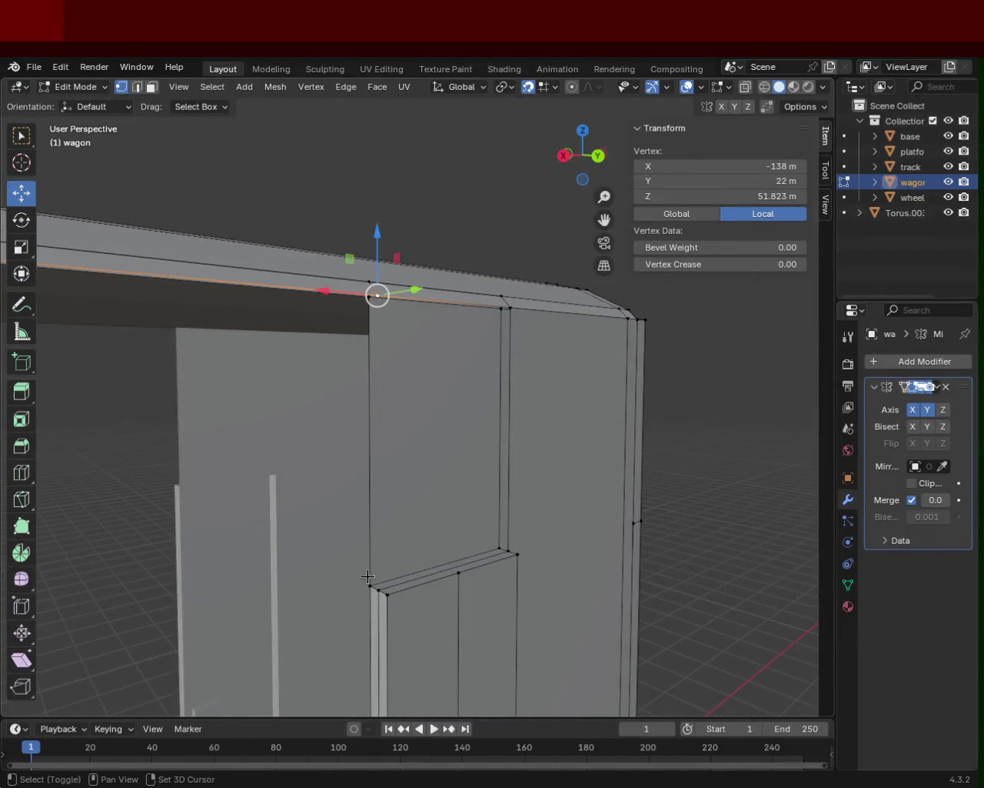
shift+click(387, 595)
shift+click(509, 550)
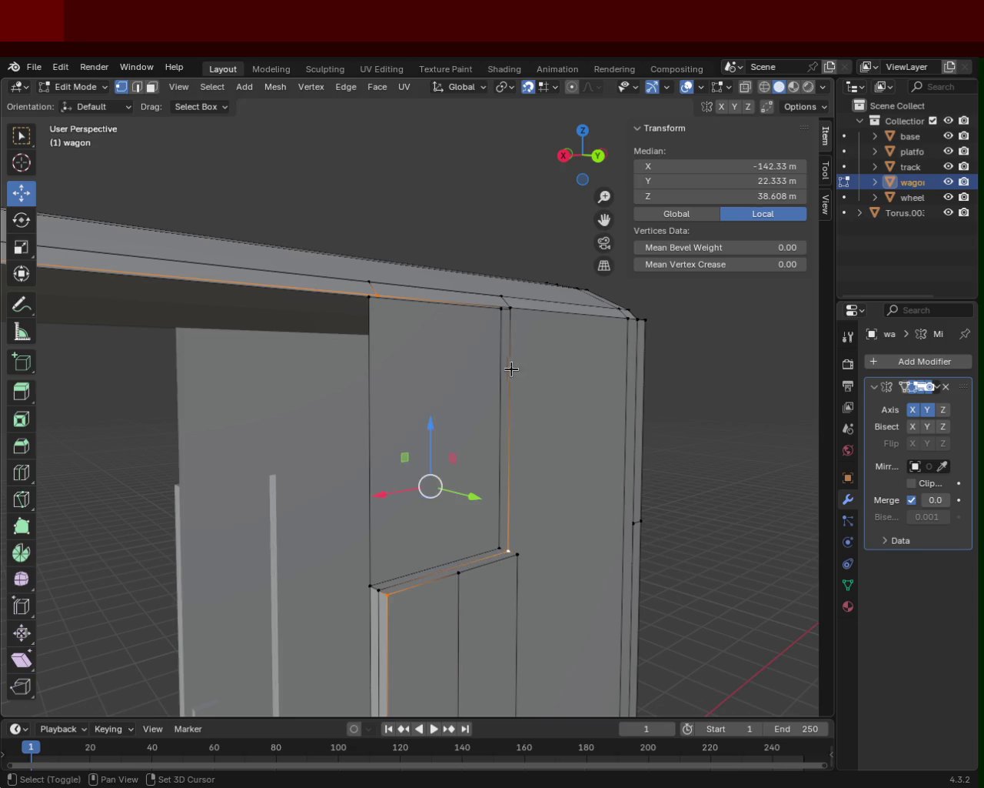
shift+click(508, 309)
mouse_move(540, 367)
middle_down()
mouse_move(316, 366)
mouse_move(423, 365)
mouse_move(475, 481)
middle_up()
- Reselect the panel corners: bottom-left, bottom-right, top-right and top-left
click(414, 586)
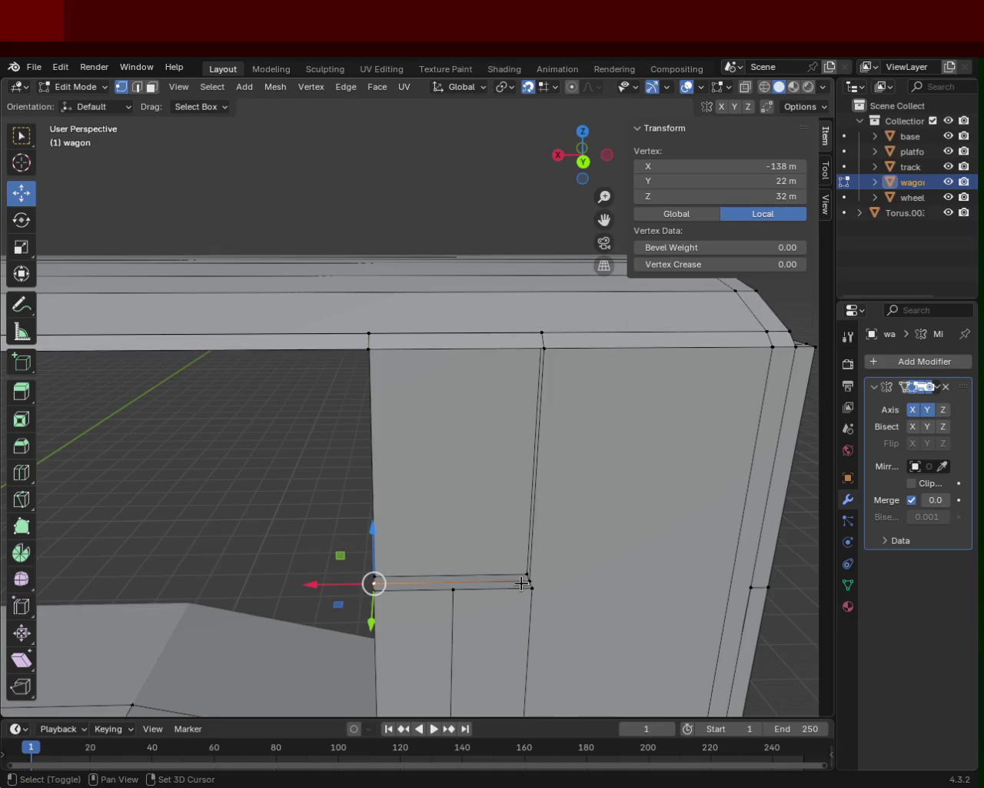
shift+click(527, 579)
shift+click(545, 349)
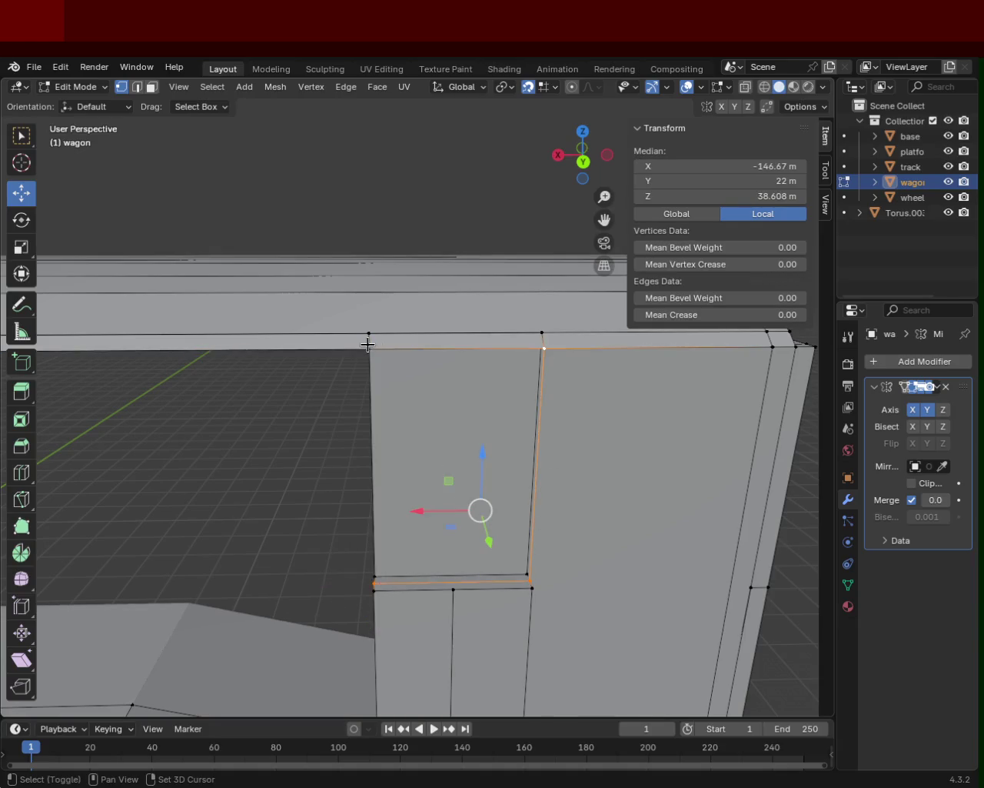
shift+click(368, 334)
shift+click(368, 348)
mouse_move(508, 422)
middle_down()
mouse_move(670, 403)
mouse_move(670, 390)
mouse_move(549, 390)
mouse_move(510, 443)
middle_up()
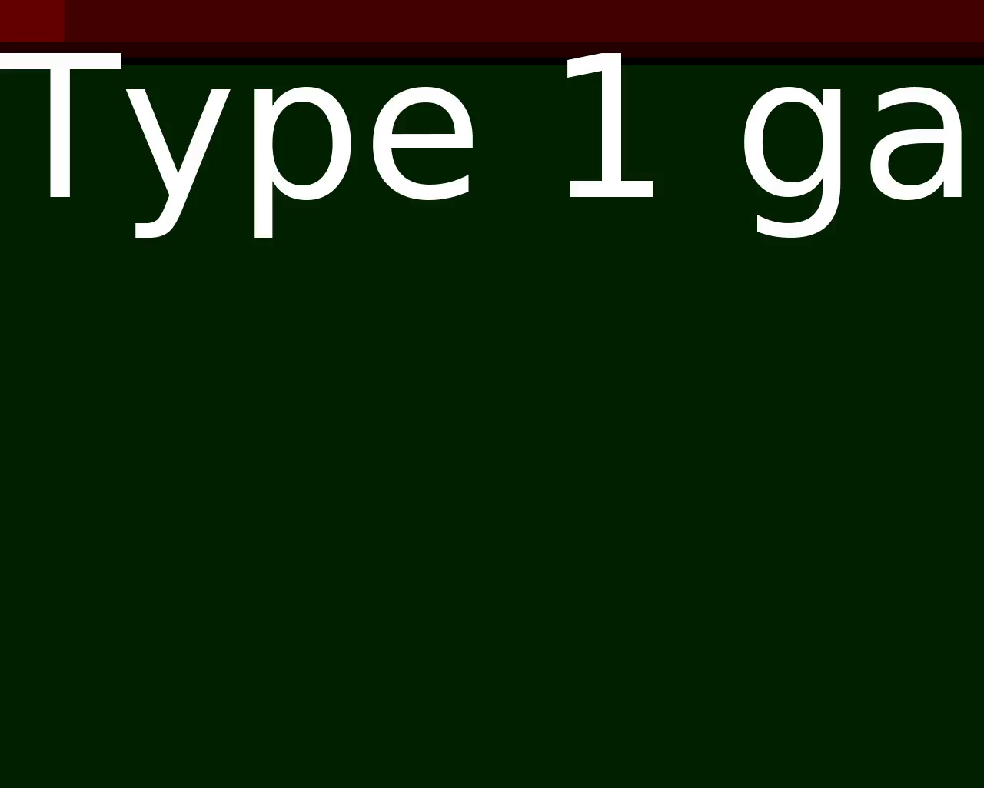
- Type the word 'zelda' into the slide's heading text
text(zel)
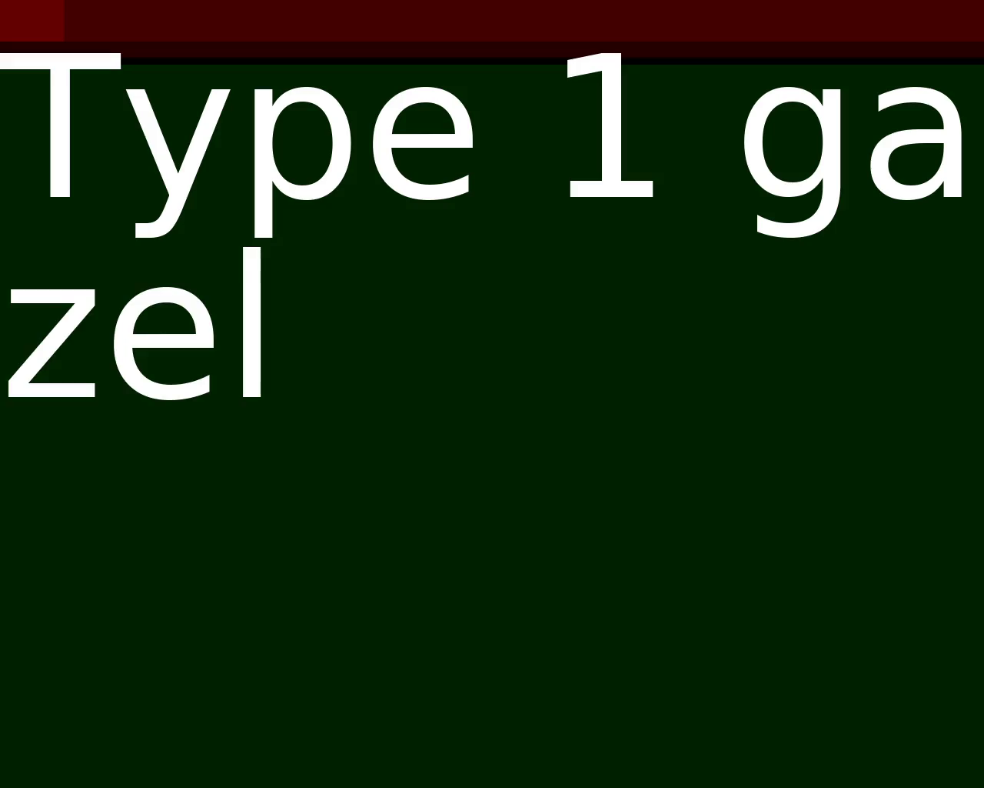
text(da)
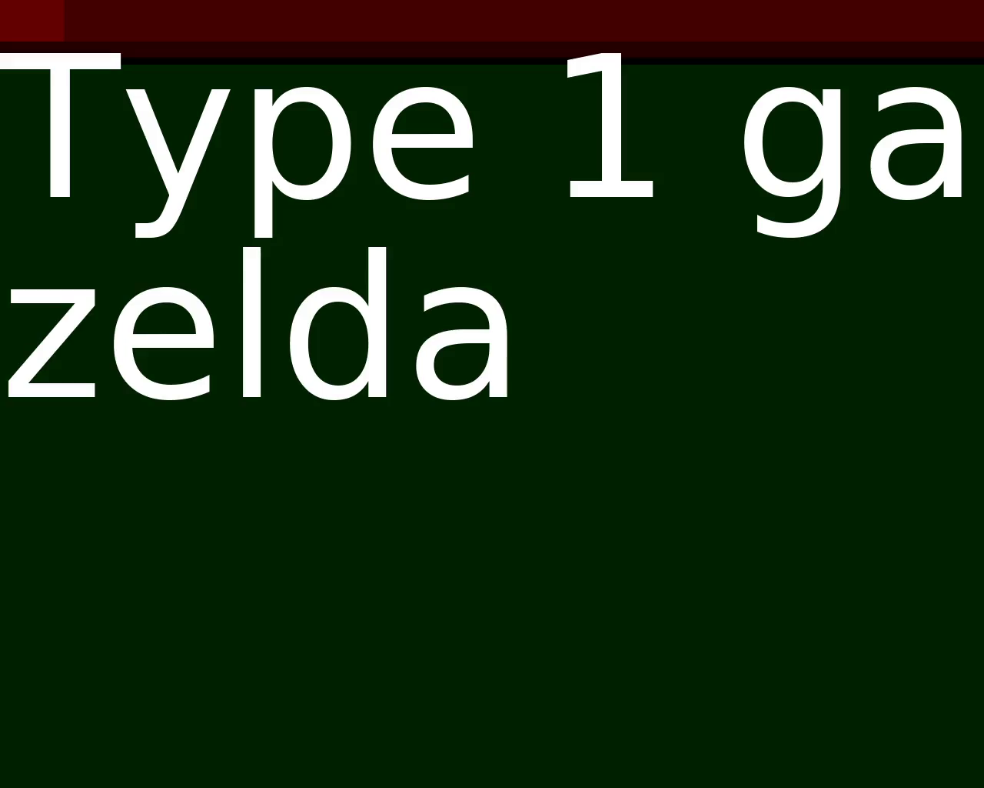
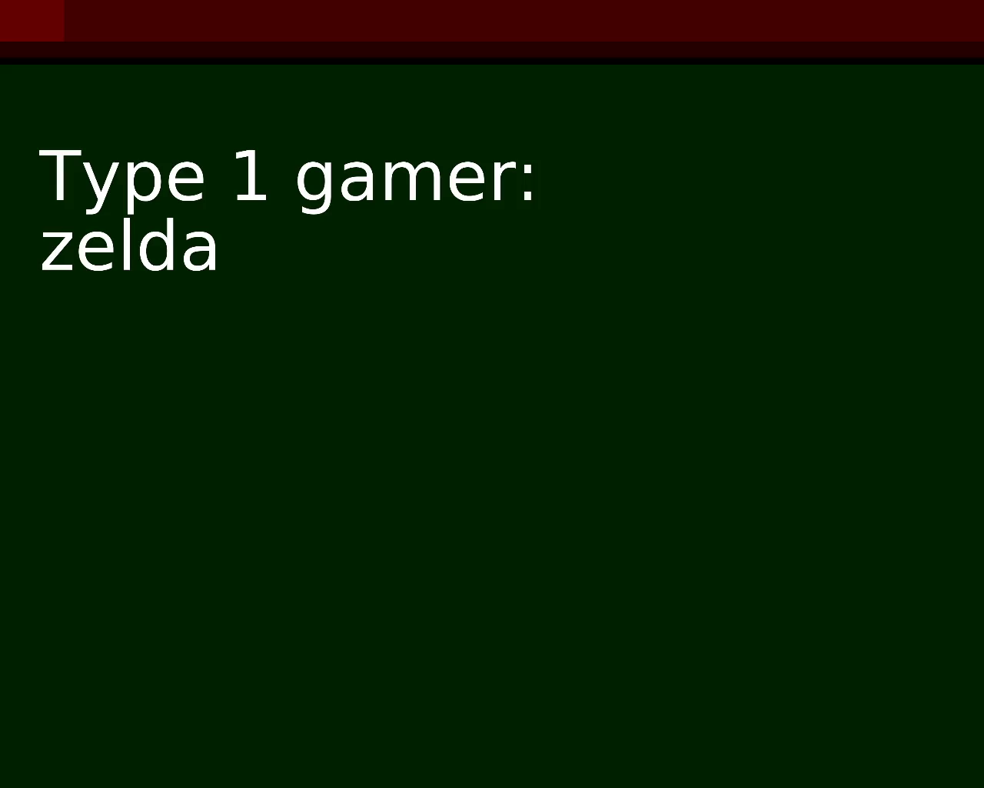
- Add Ghosts 'n Goblins, ice climber and solar jetman to the Type 1 gamer list
key(space)
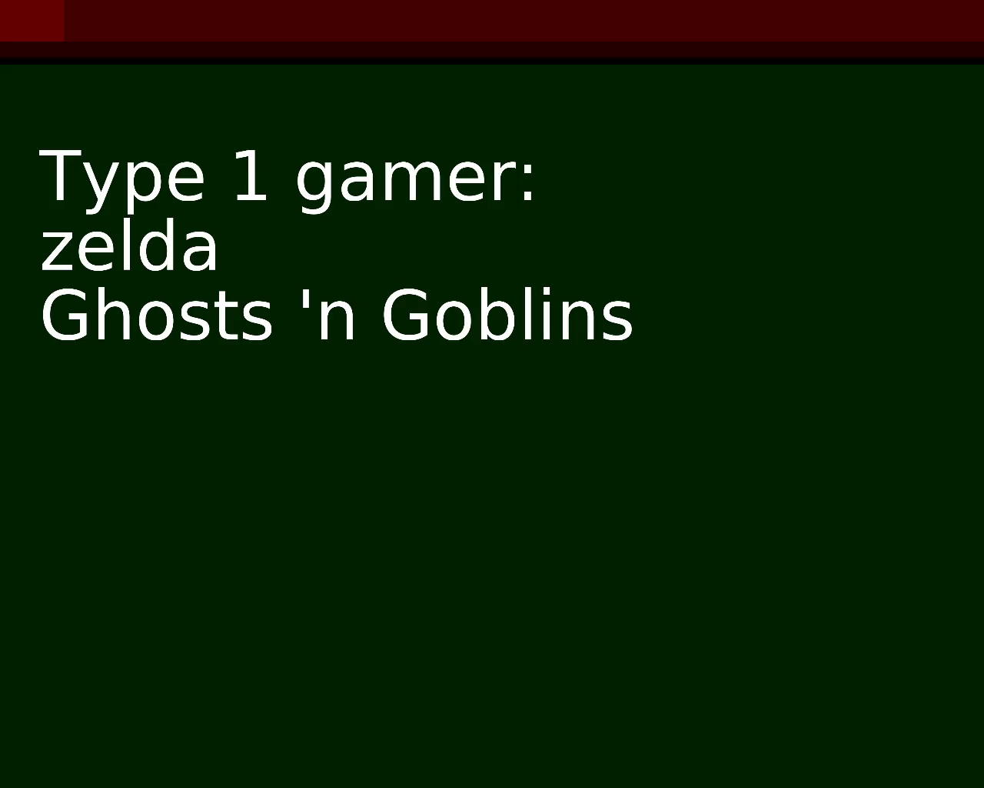
text(ice c)
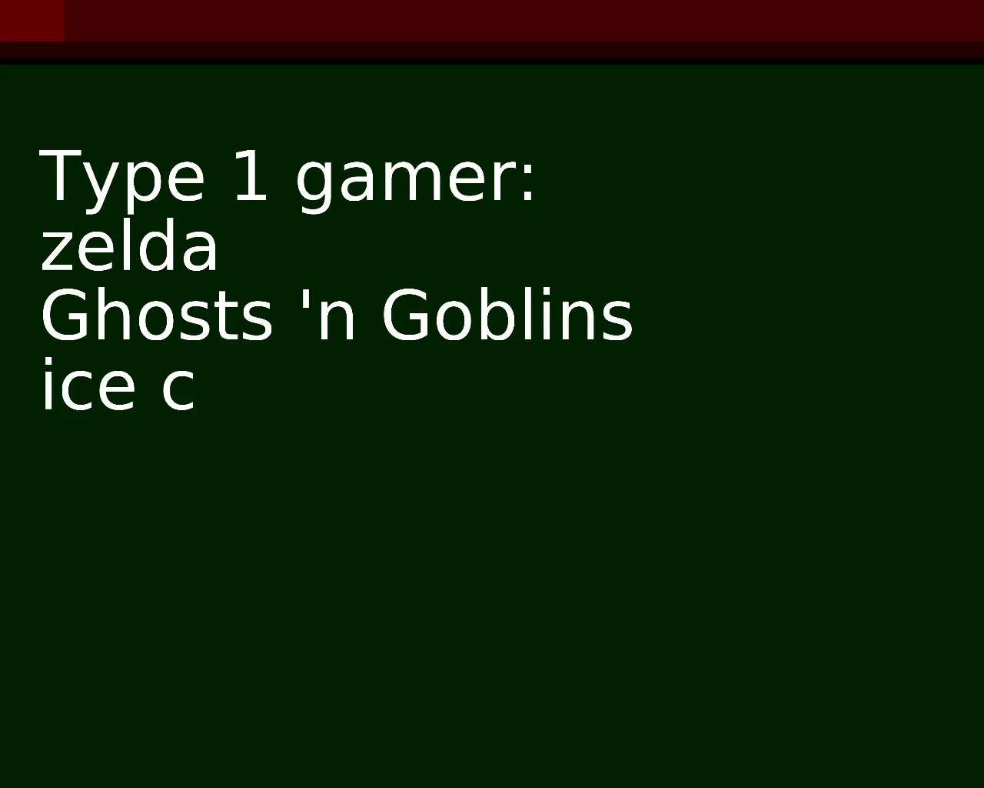
text(limber)
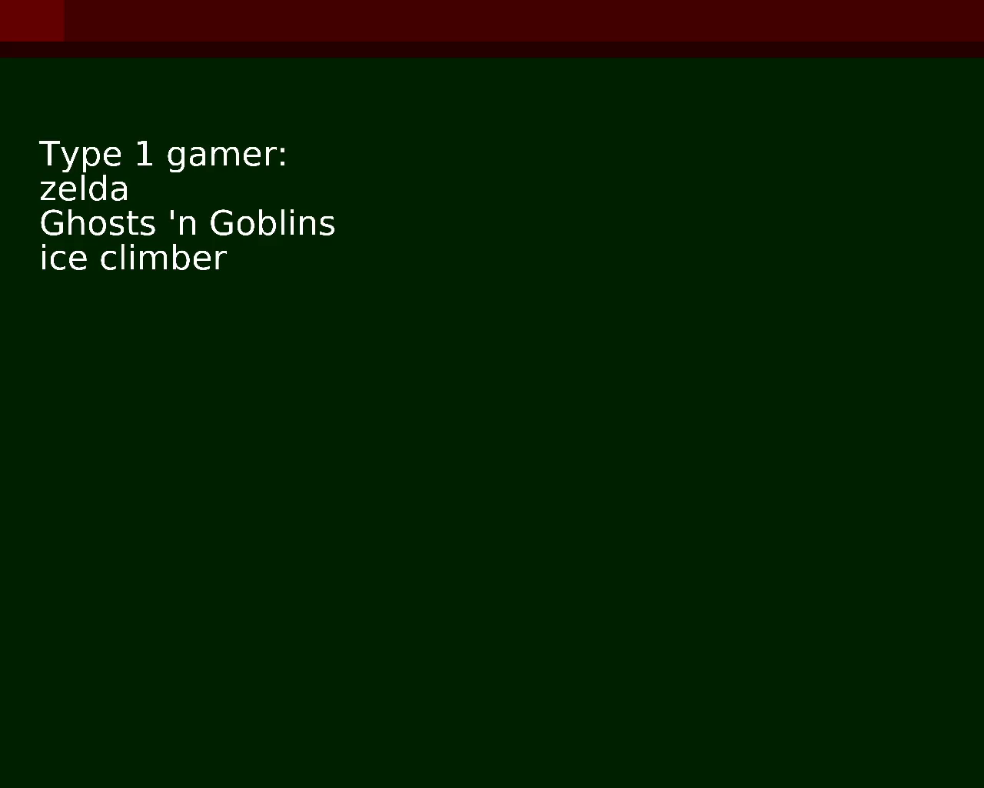
text(solar jetman)
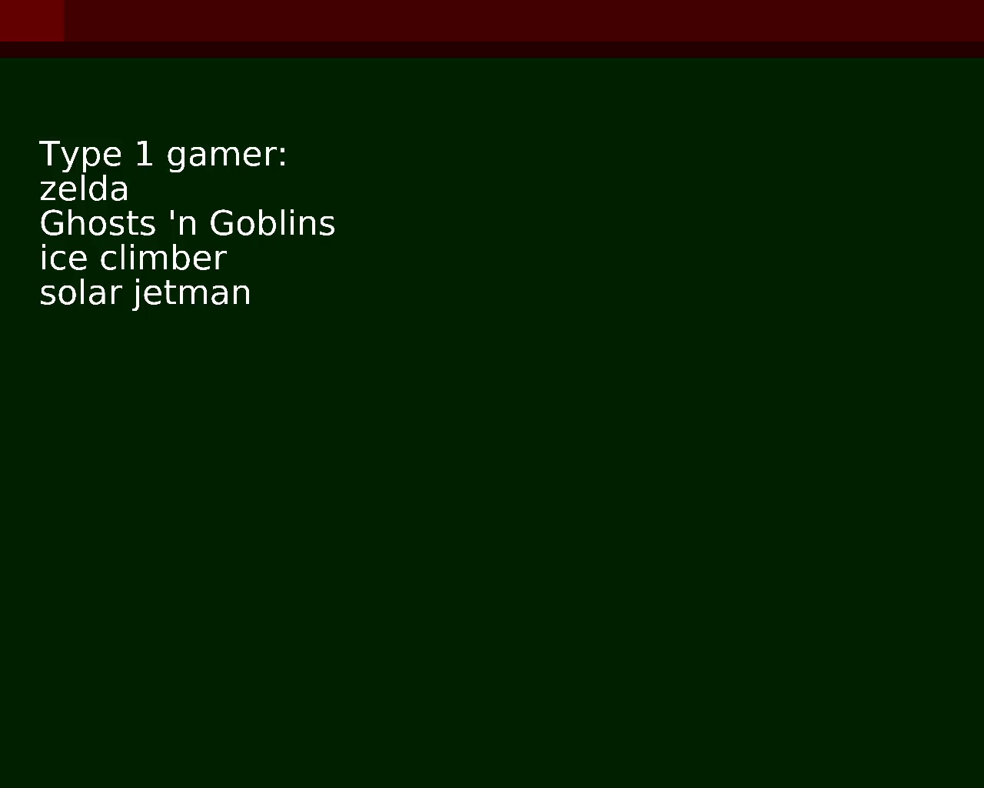
- Create a second heading 'Type nr 2' with Mario as its first entry
text(Type nr)
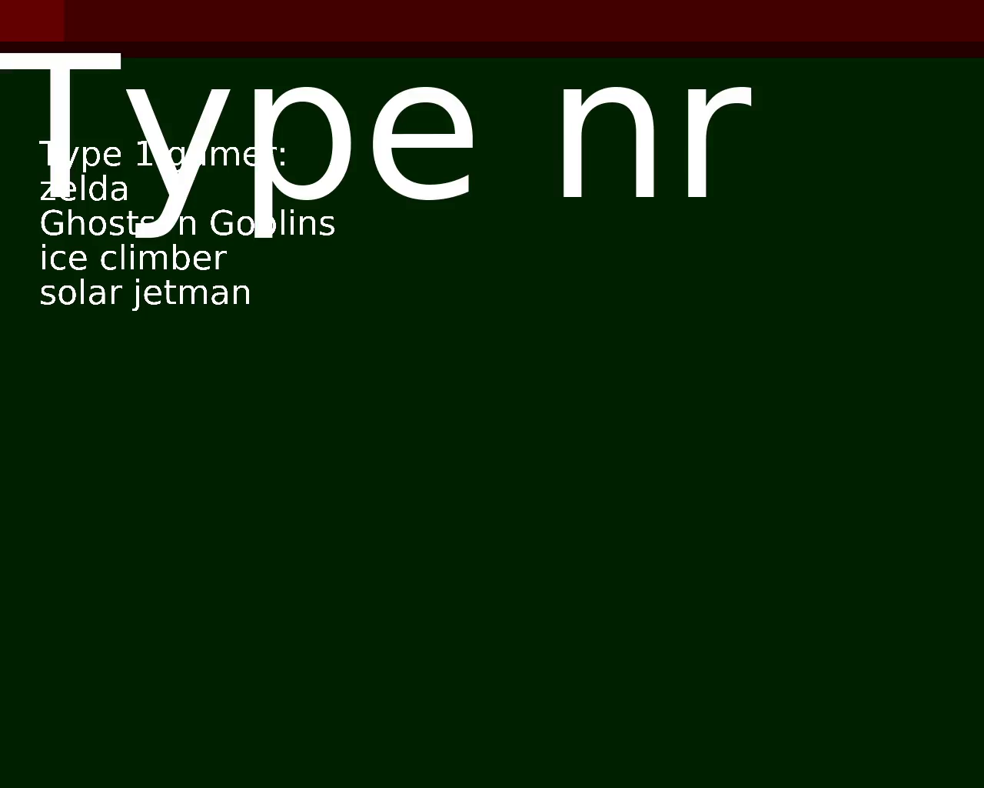
key(BackSpace)
key(BackSpace)
text(1)
key(BackSpace)
text(nr 2)
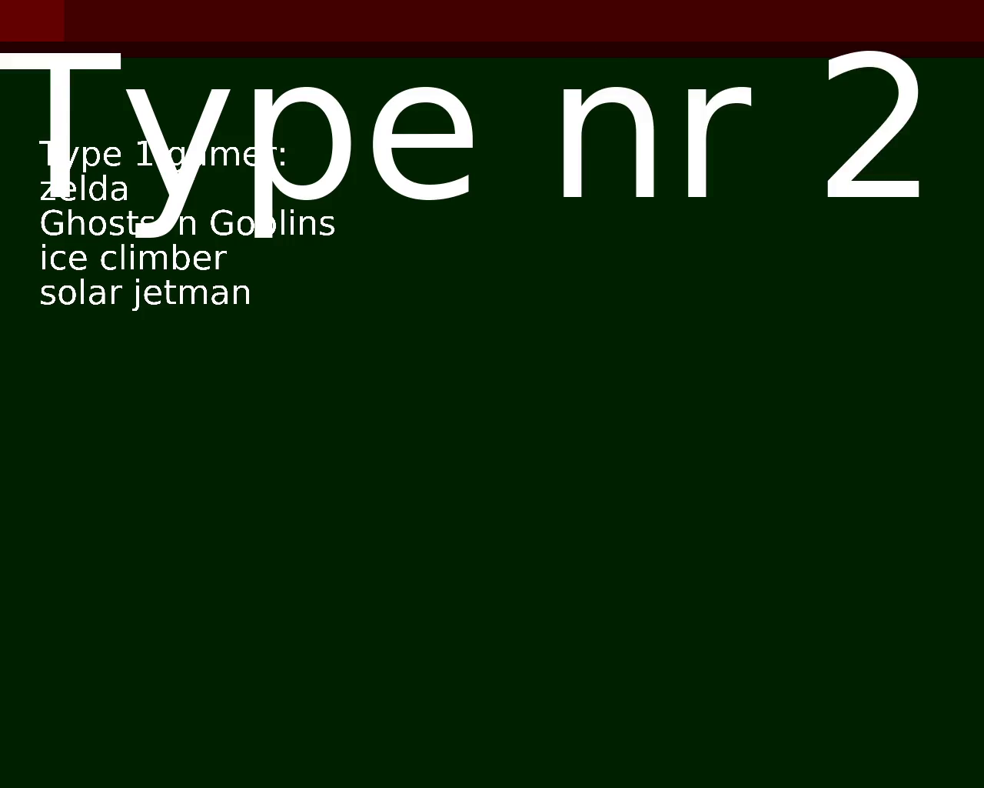
key(Return)
text(Mario)
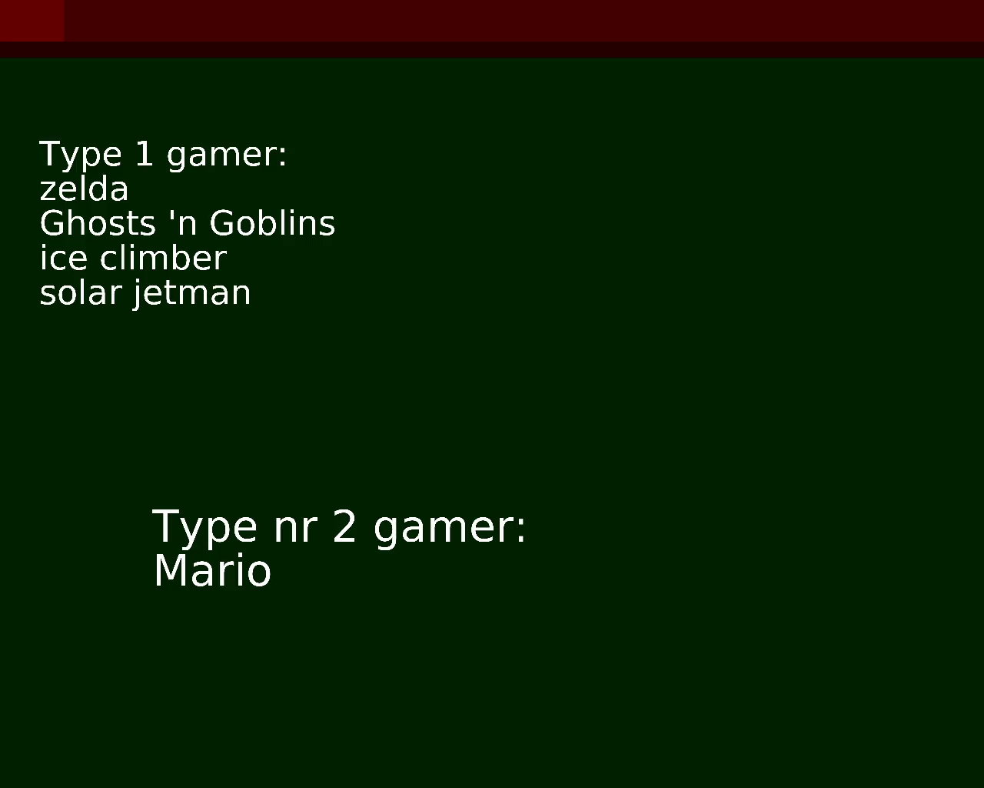
- Change the heading to 'Type 2 gamer:', add Turtles, and append robocop to the Type 1 list
key(BackSpace)
key(BackSpace)
key(BackSpace)
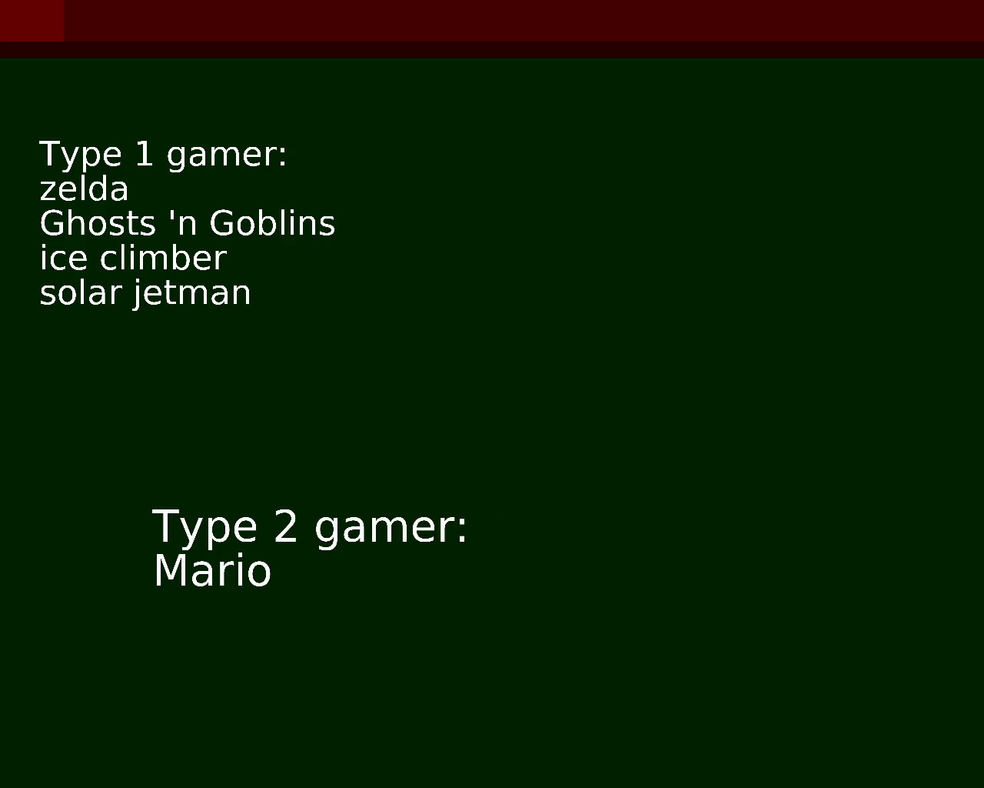
key(Return)
text(Turtles)
key(BackSpace)
text(es)
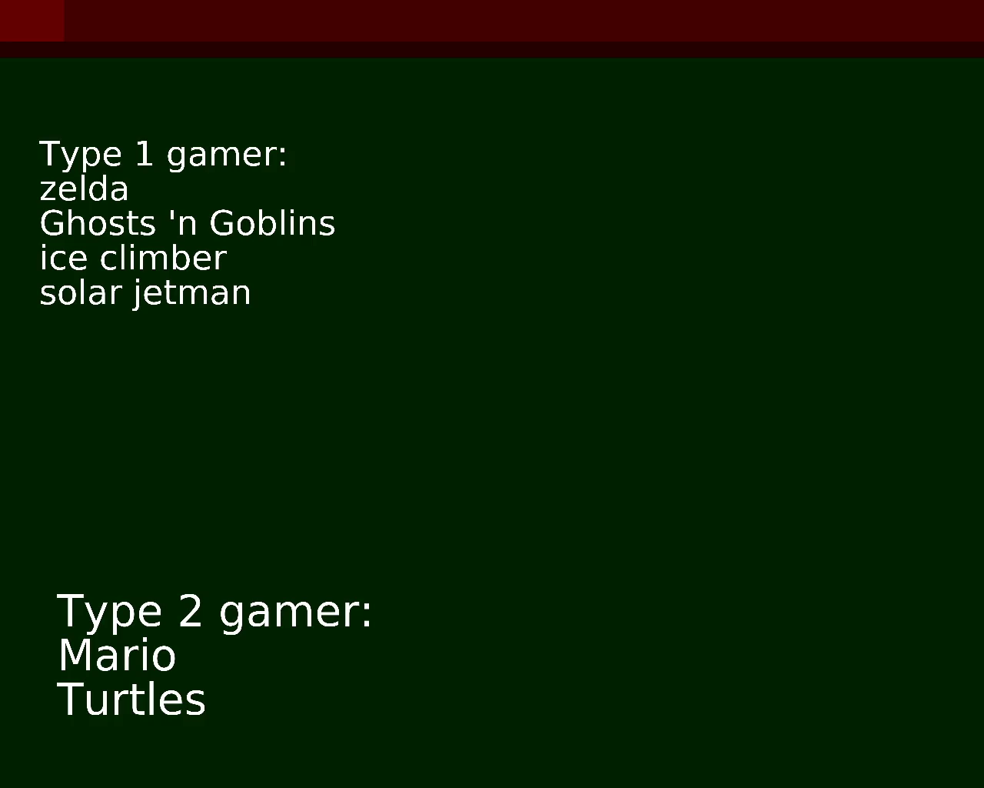
text(r)
text(obocop)
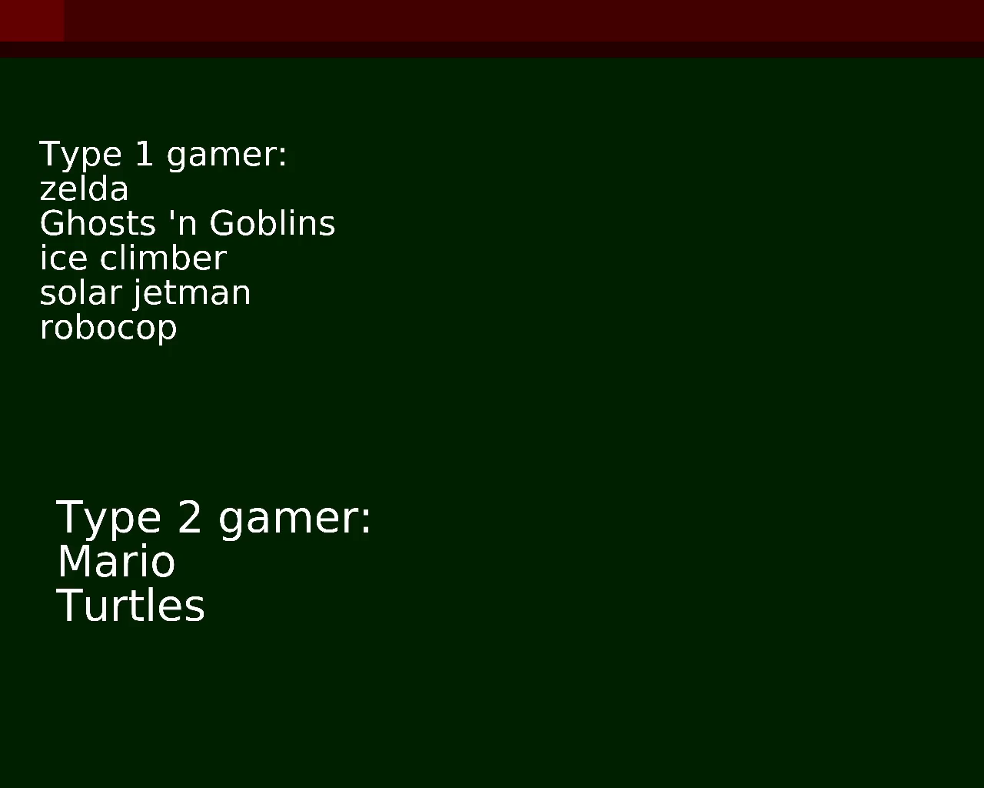
- Add duck tales and mega man under Turtles, then start a large 'type nr 3' text
text(duck)
text(tal)
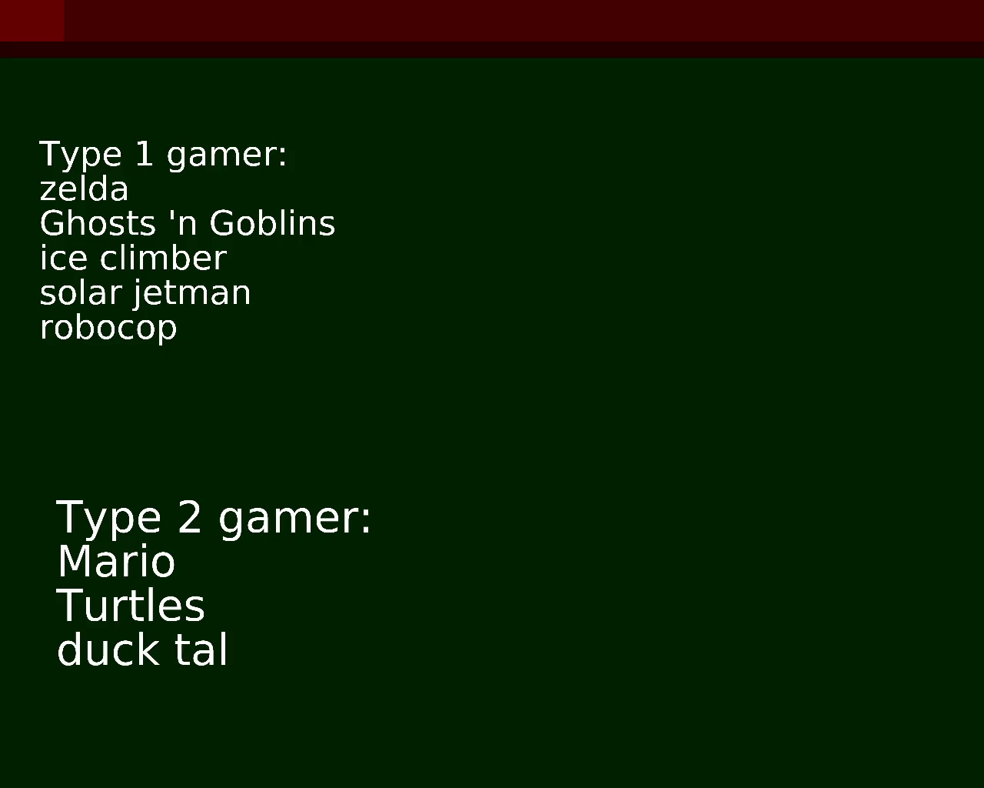
text(es)
text(mega)
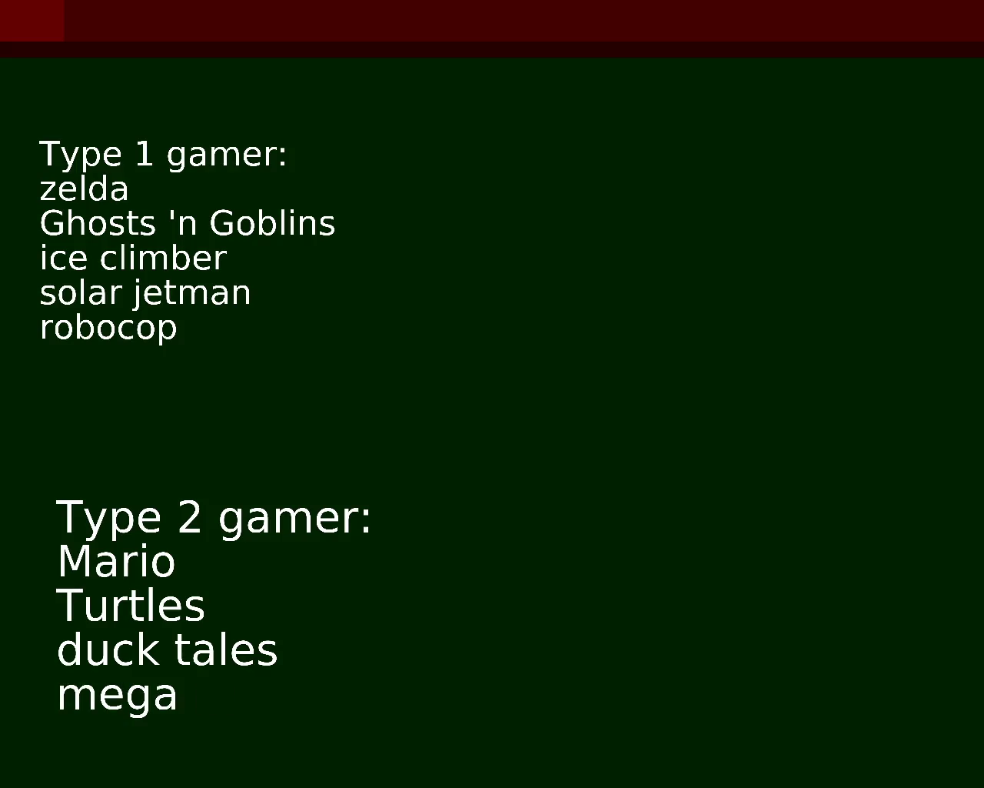
text( man)
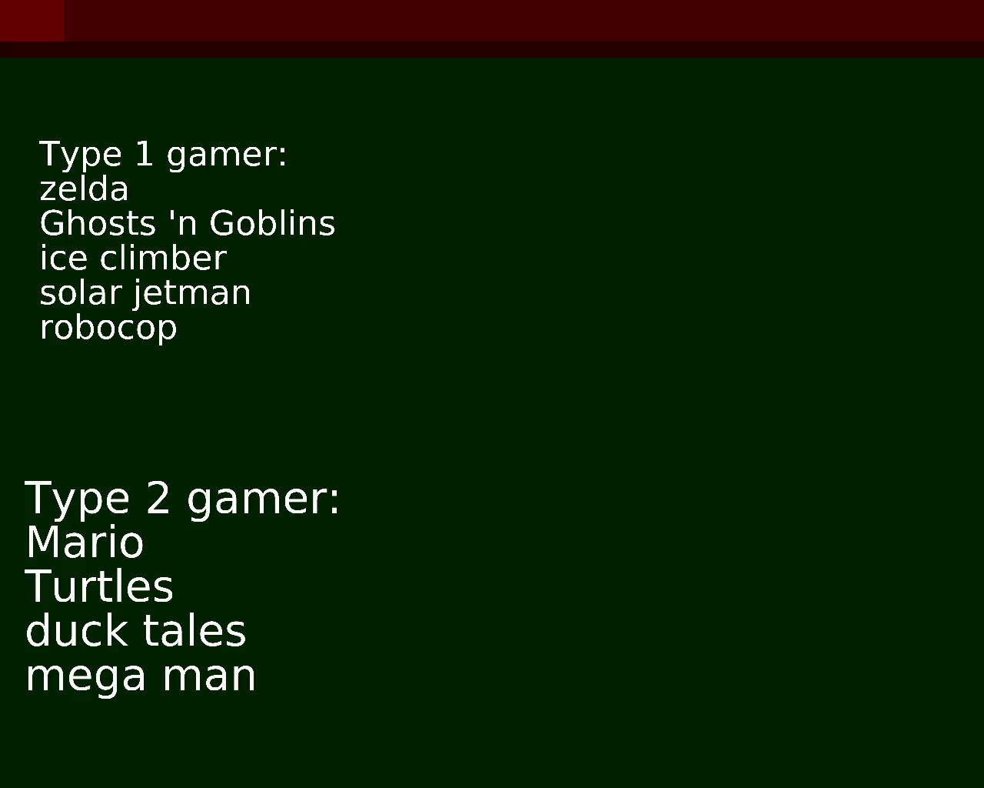
text(type nr)
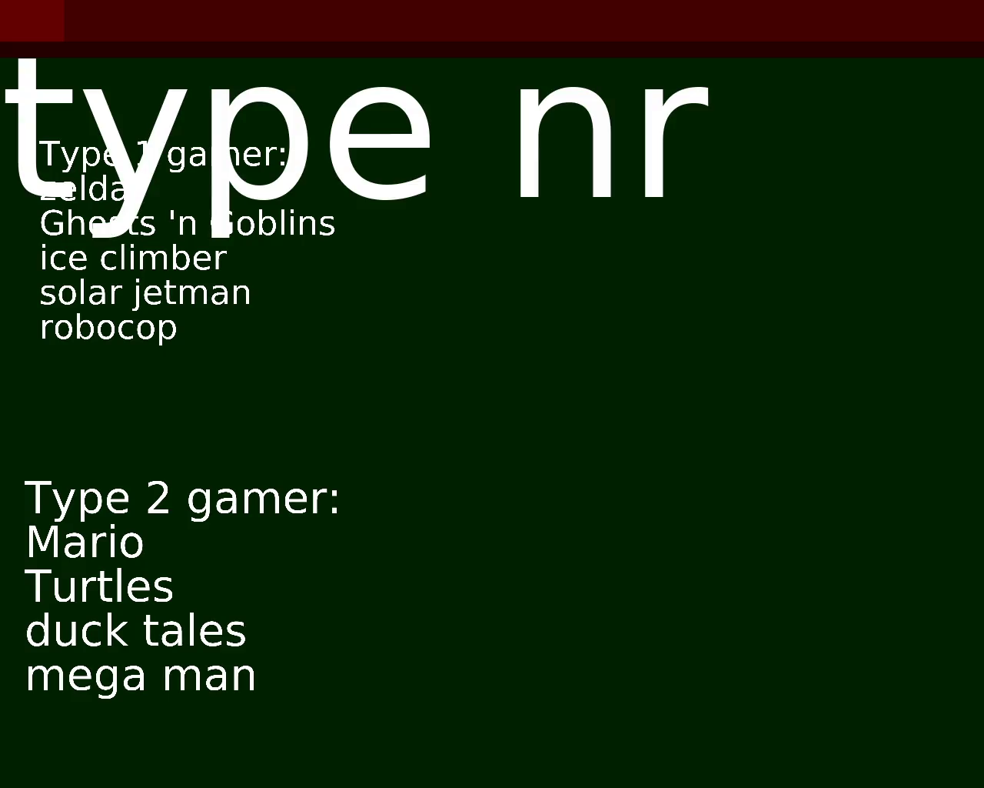
text( 3)
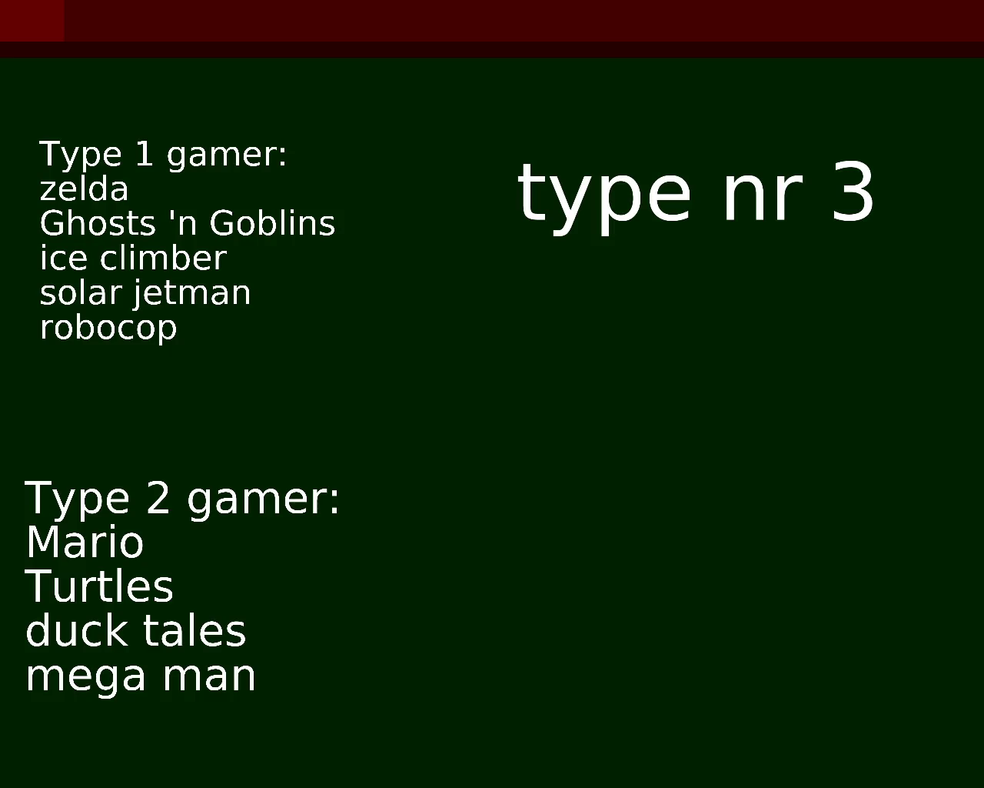
- List metroid above final fantasy under type nr 3 and add a blank line to Type 1
text(final fantasy)
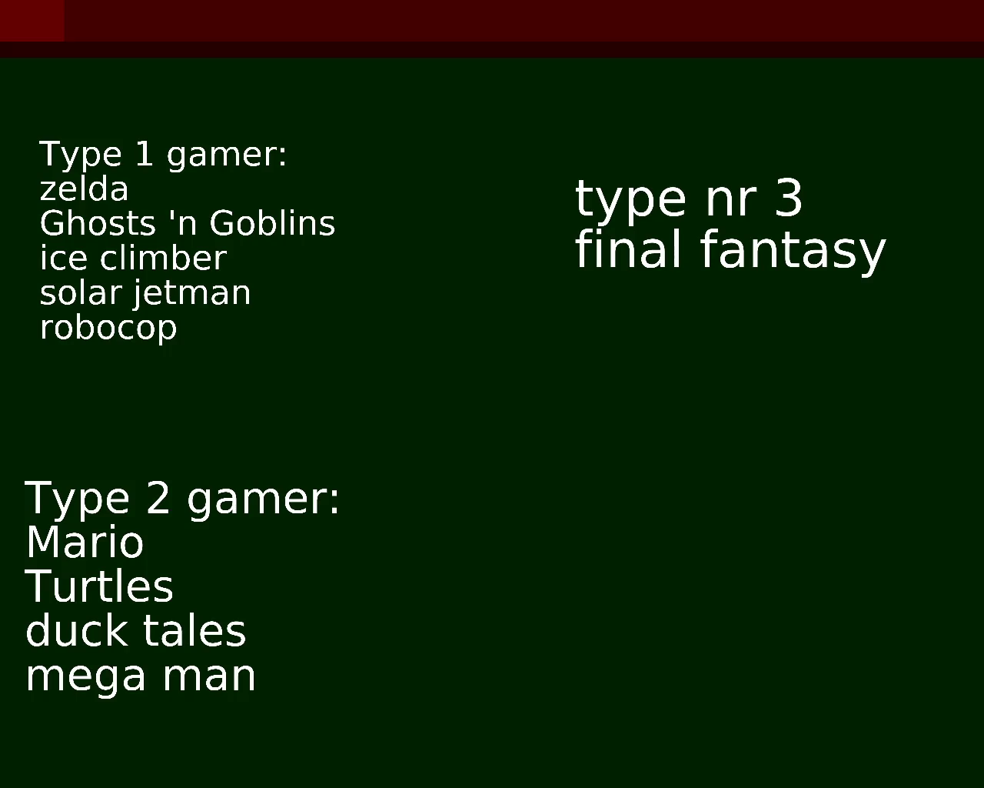
key(Return)
text(metro)
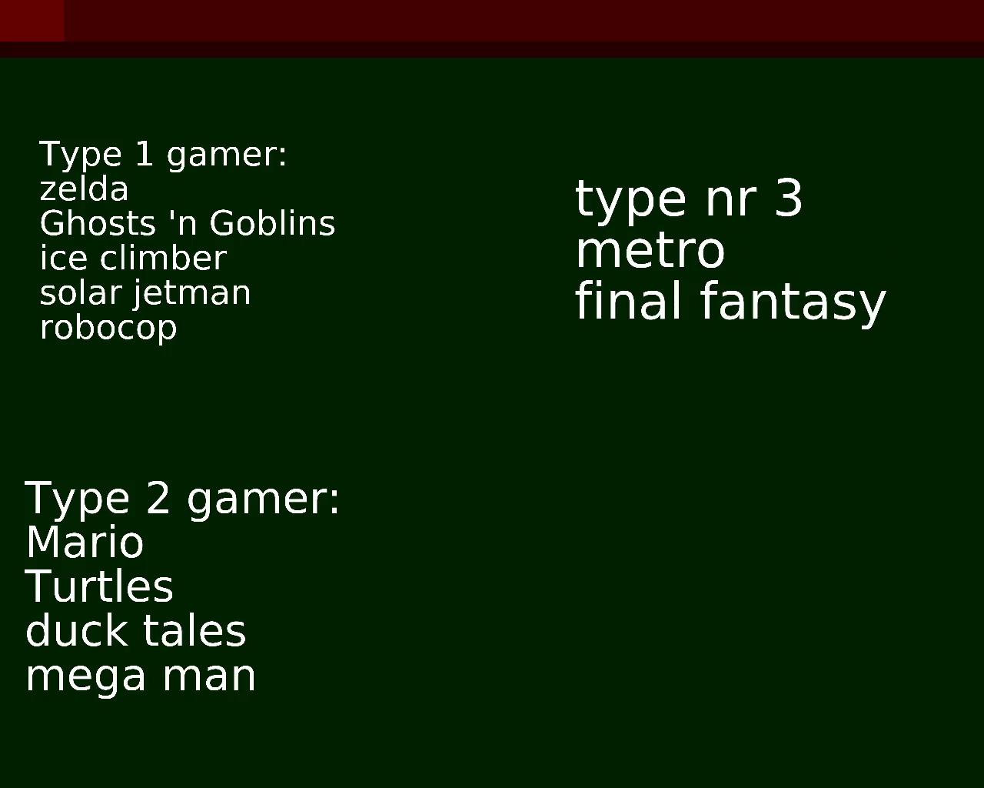
text(id)
key(Return)
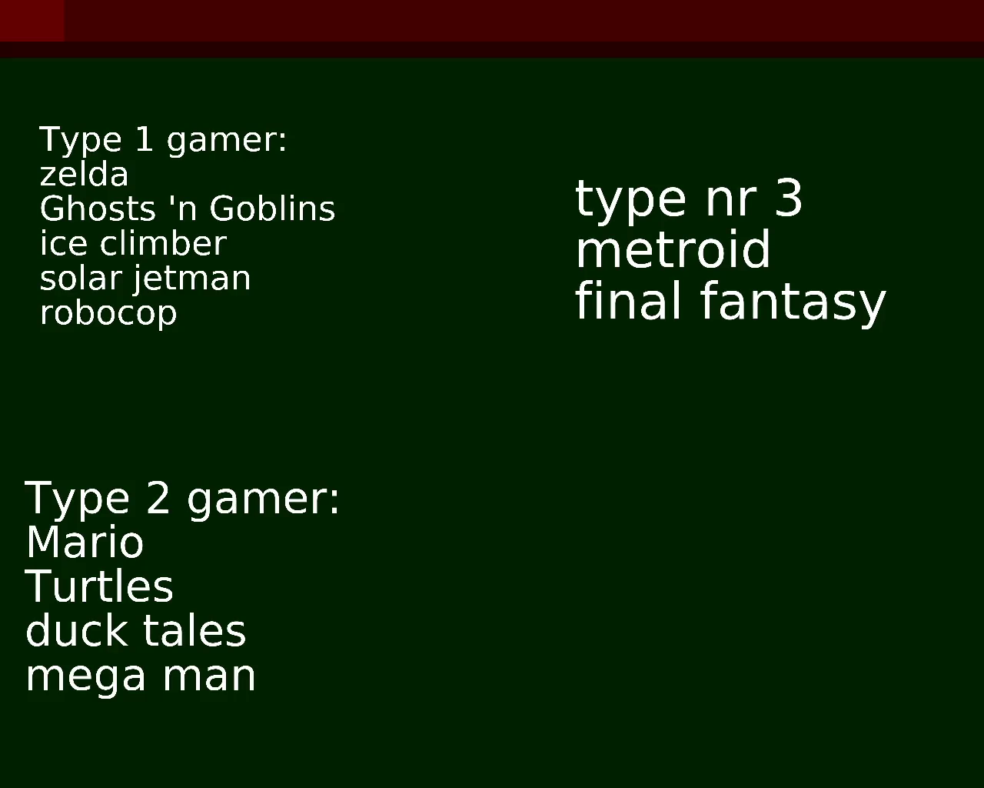
click(741, 202)
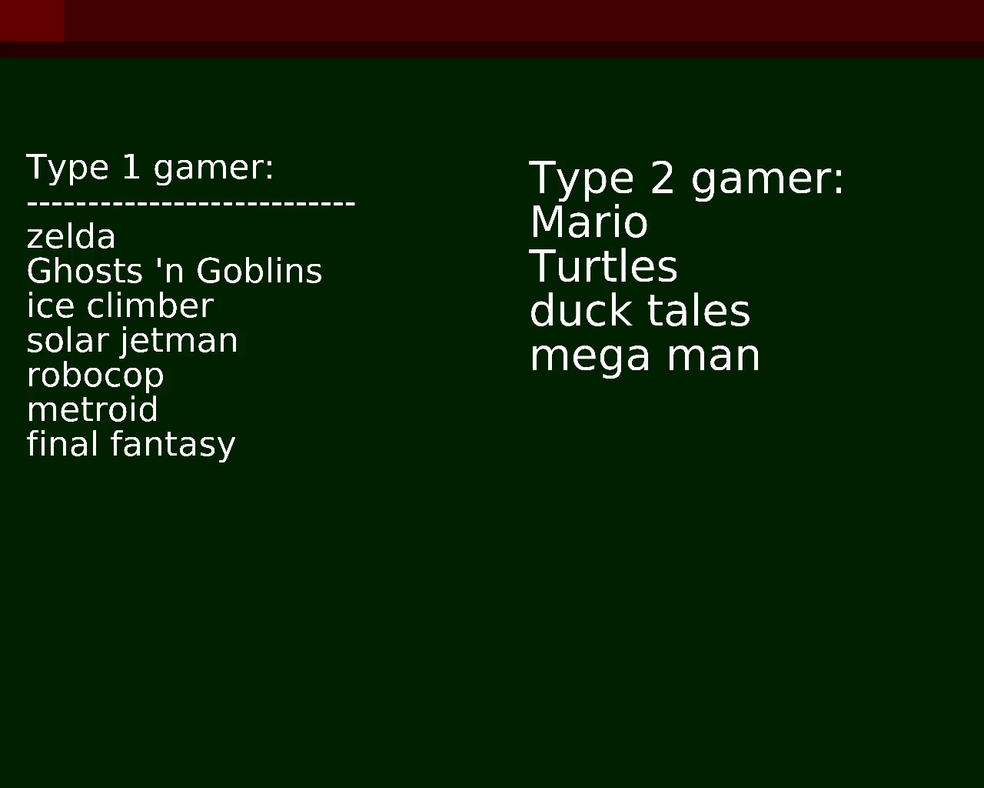
- Insert a blank line under the Type 2 gamer heading
key(Return)
- Underline the Type 2 gamer heading with dashes and add chip n dale and castlevania
text(-----------------------)
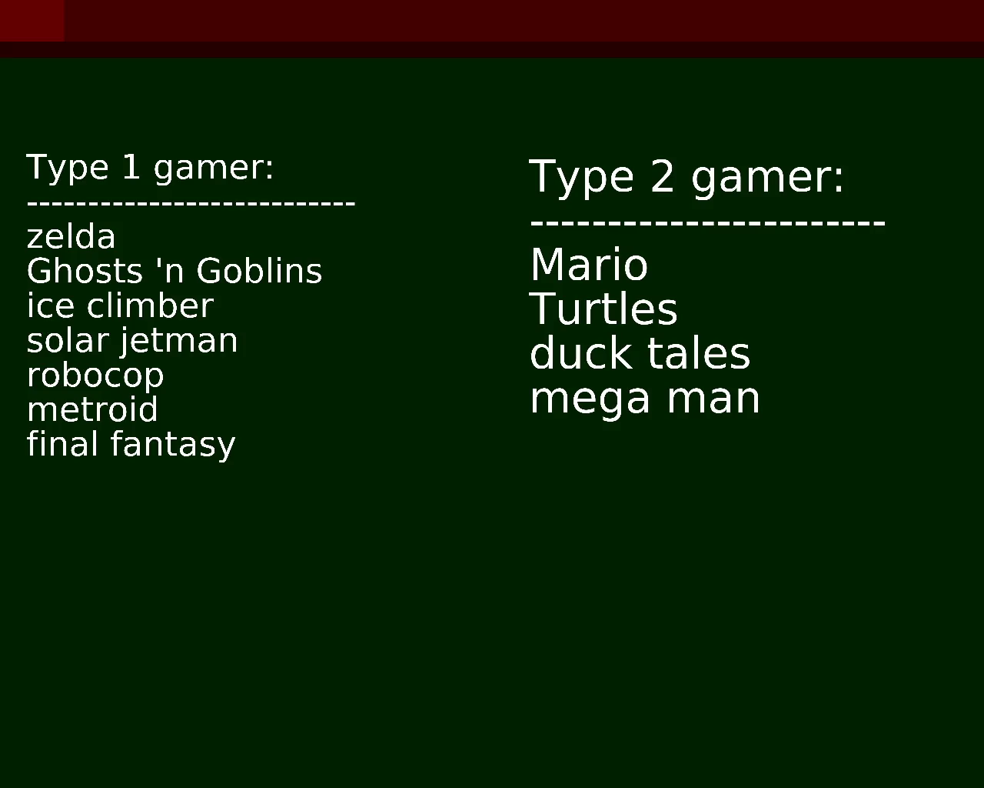
text(chip and)
key(BackSpace)
key(BackSpace)
key(BackSpace)
text(n)
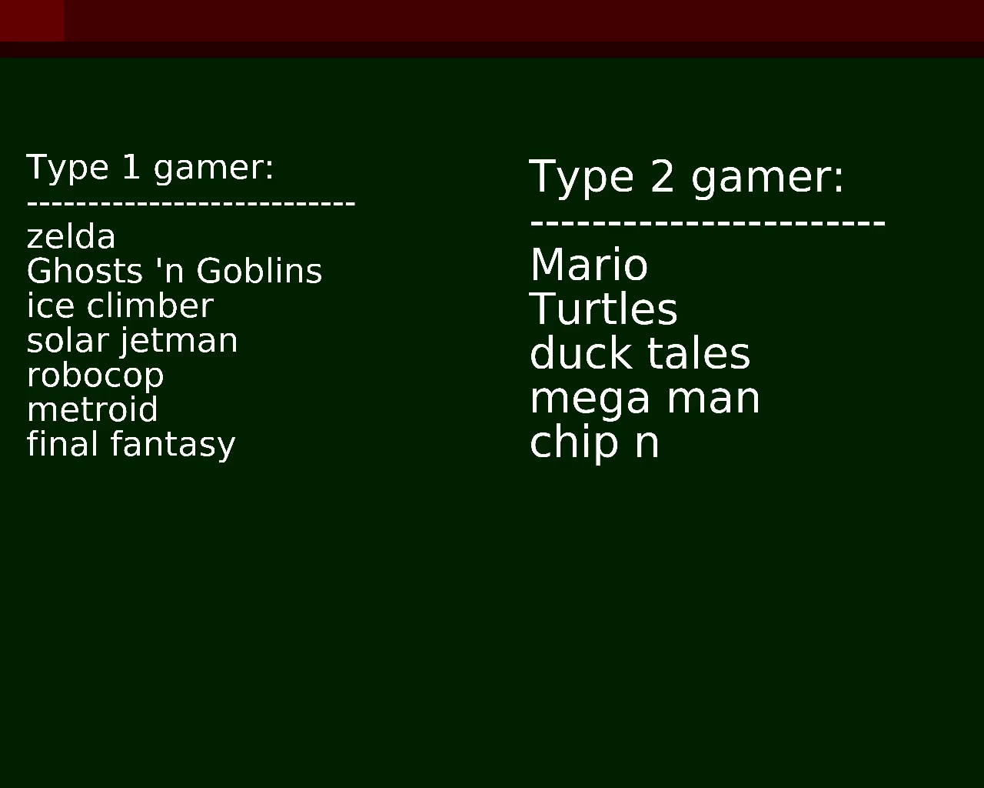
text( dales)
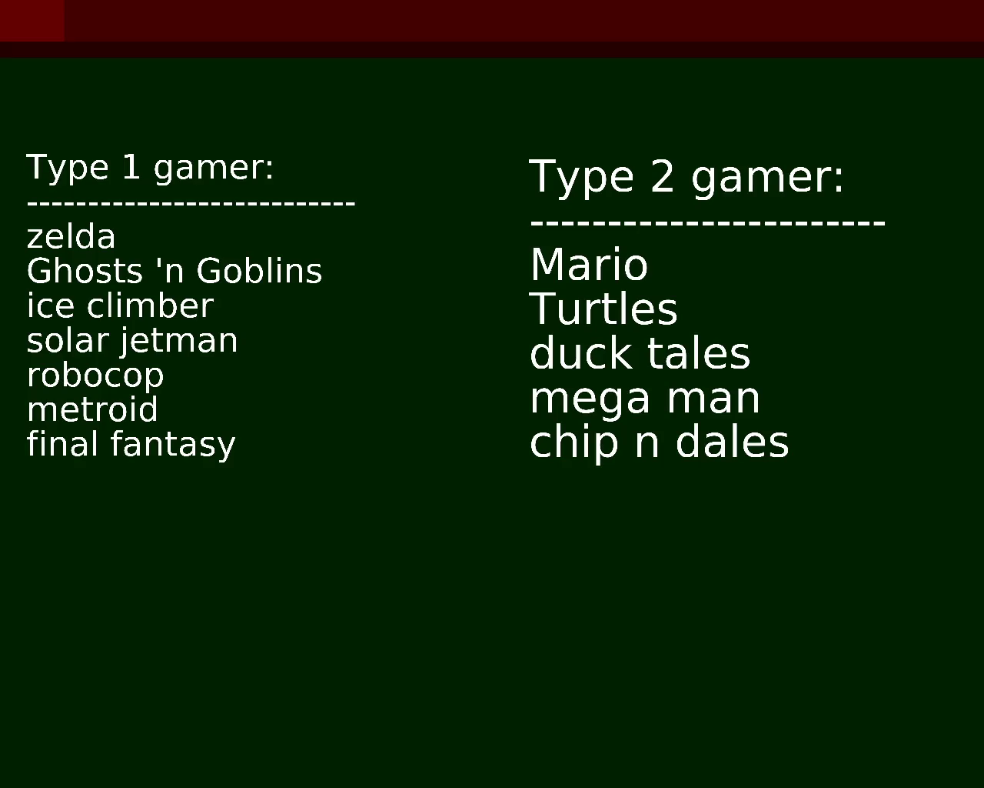
key(Return)
text(castleva)
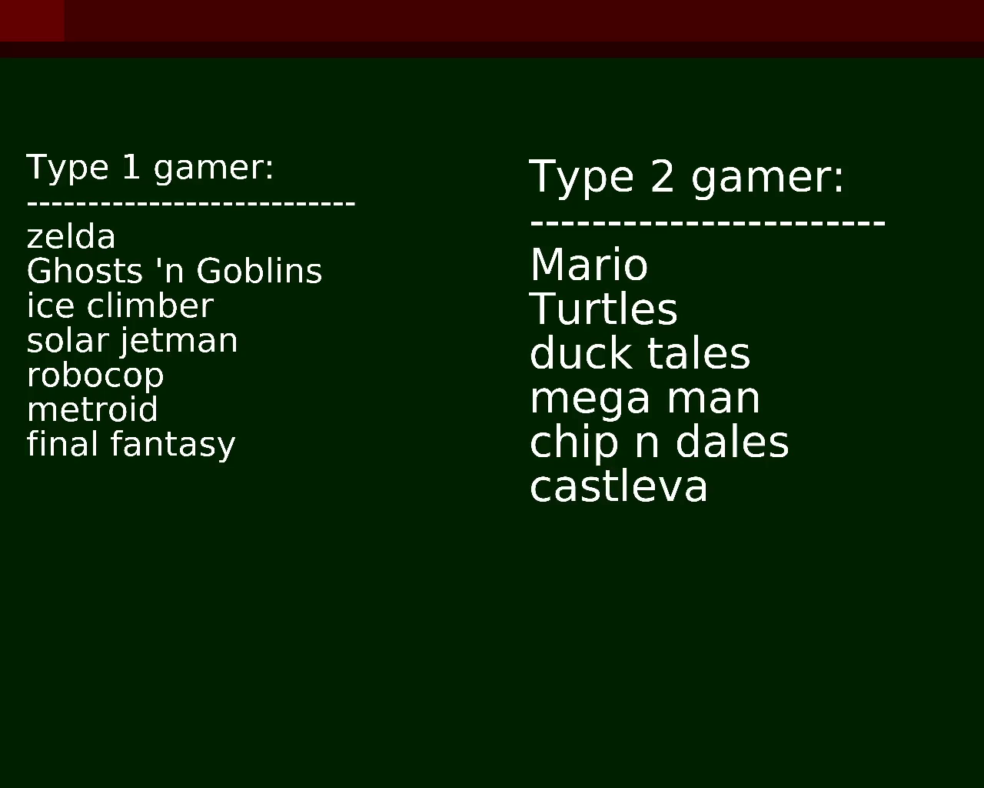
text(nia)
key(BackSpace)
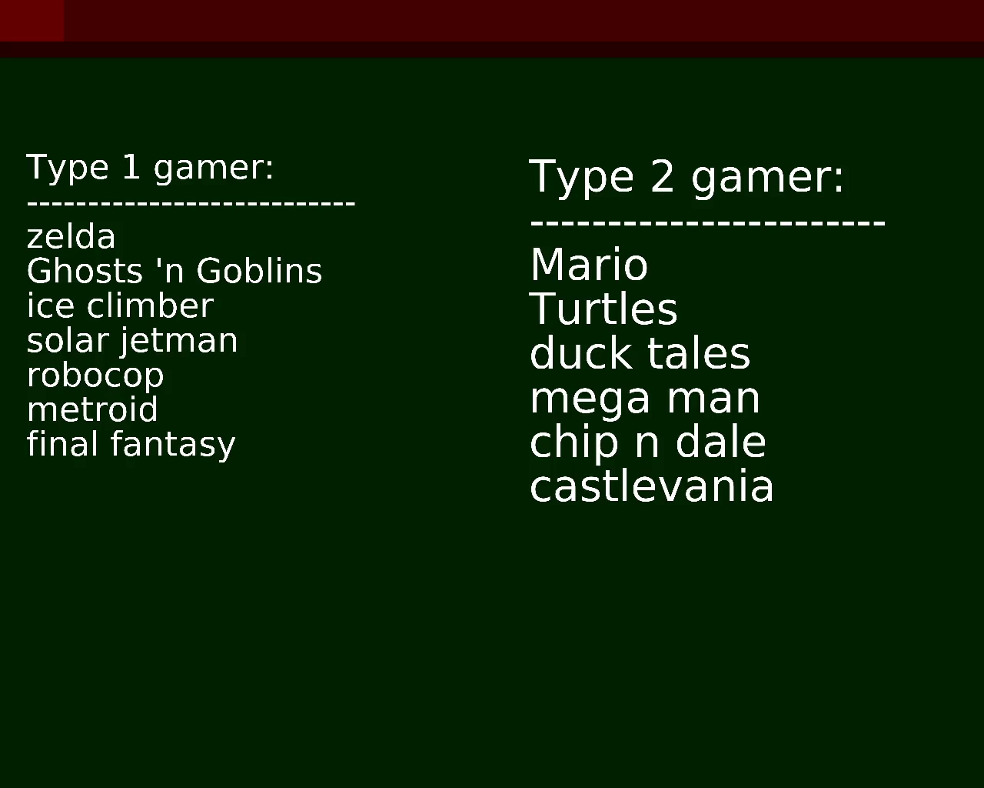
- Add track and field II to Type 1, wrestlingmania to Type 2, and a 'game type' title
text(track)
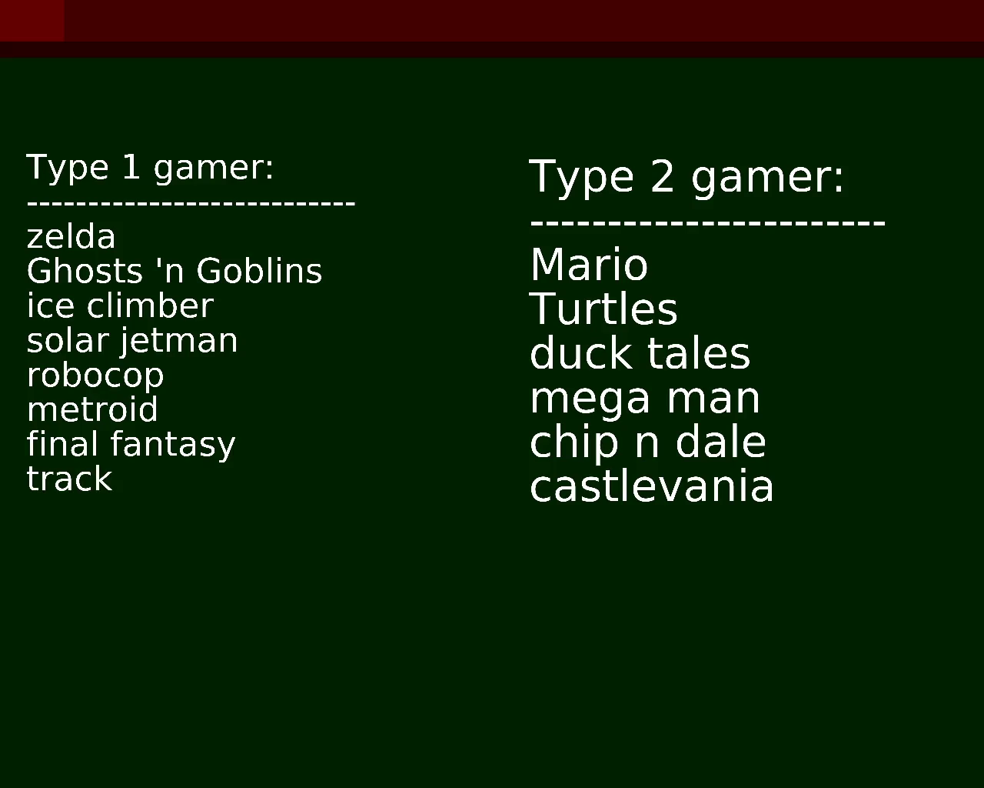
text( and field II)
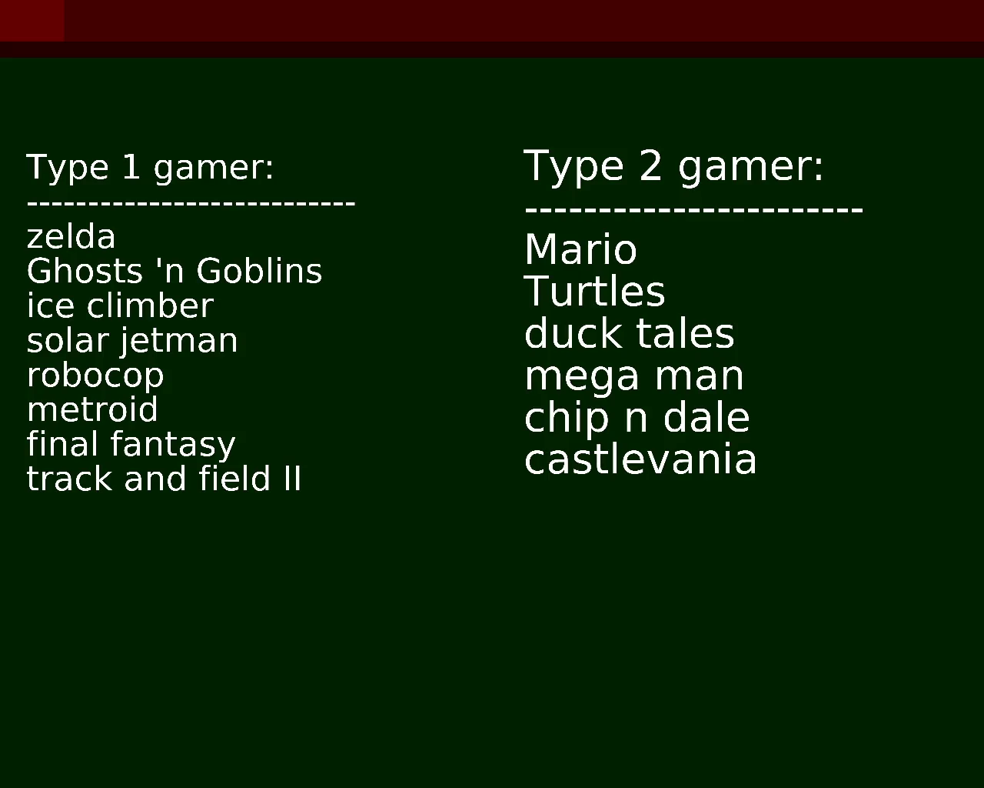
text(wre)
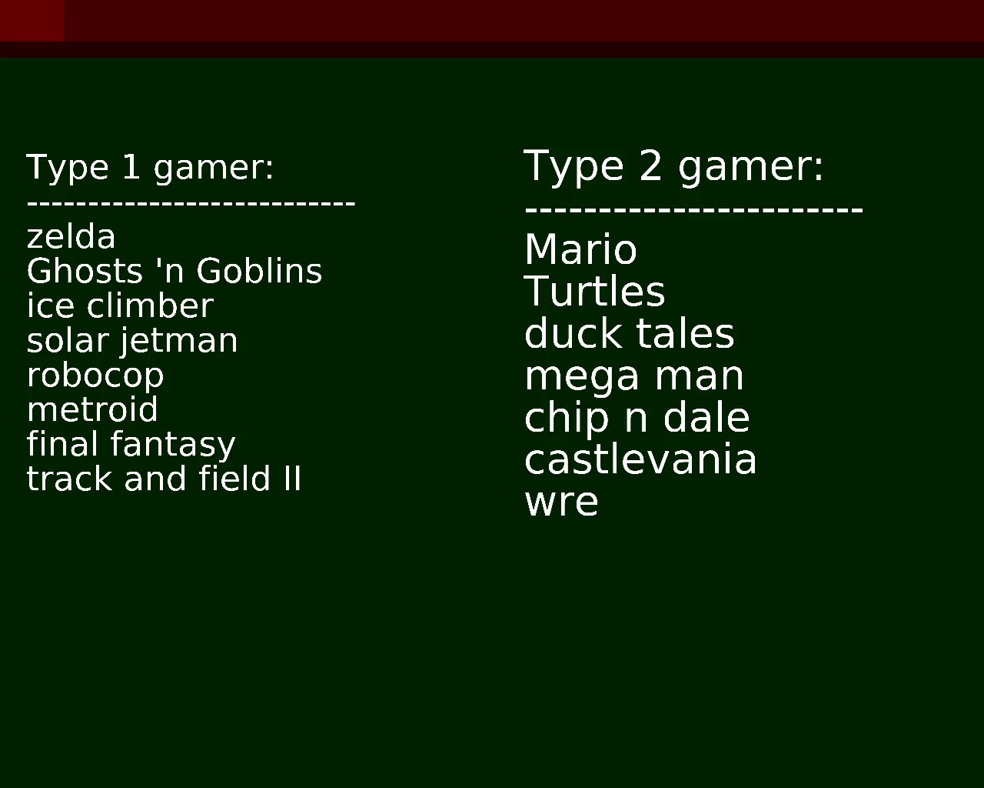
text(stlingman)
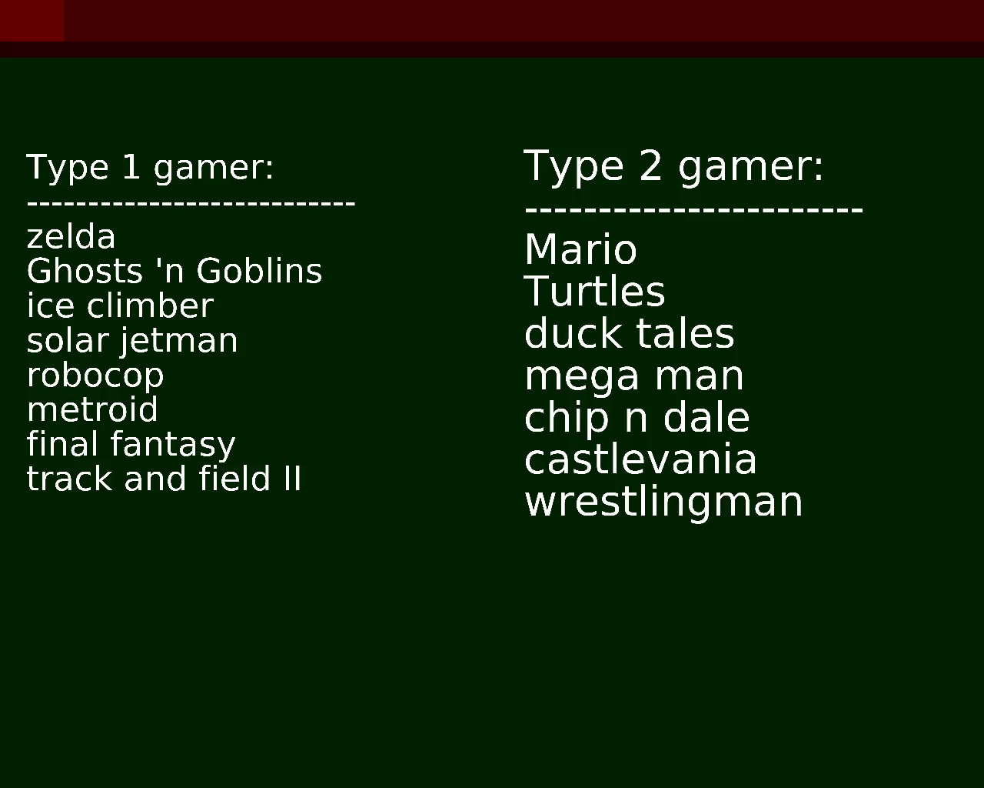
text(ia)
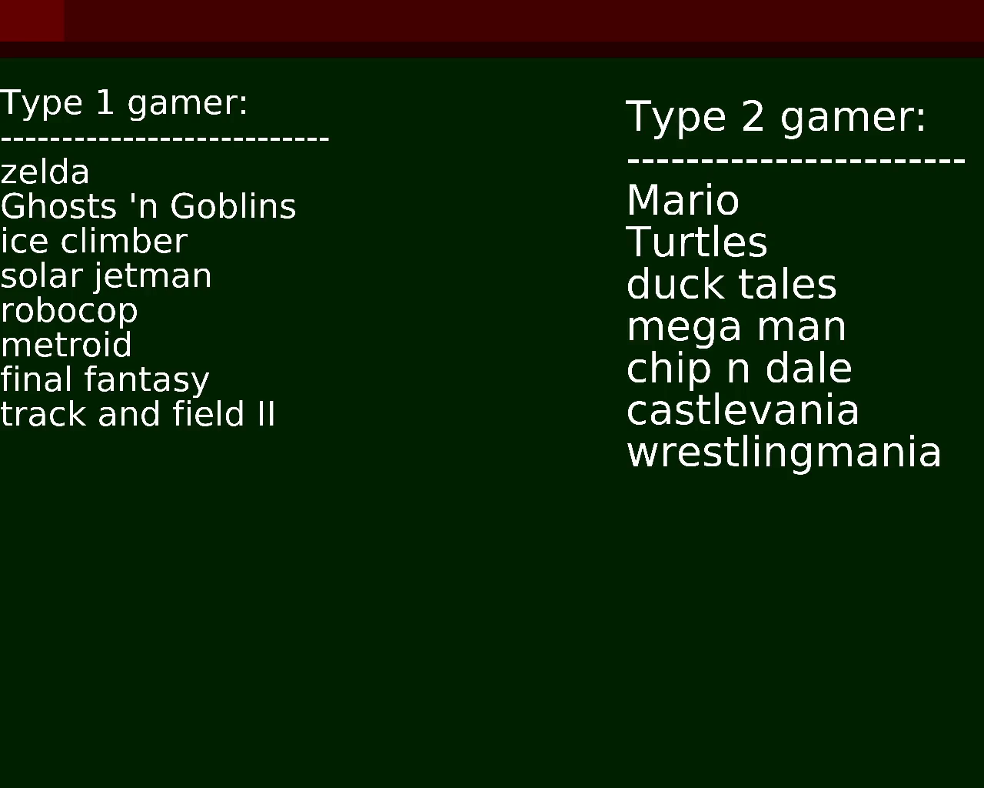
text(gam)
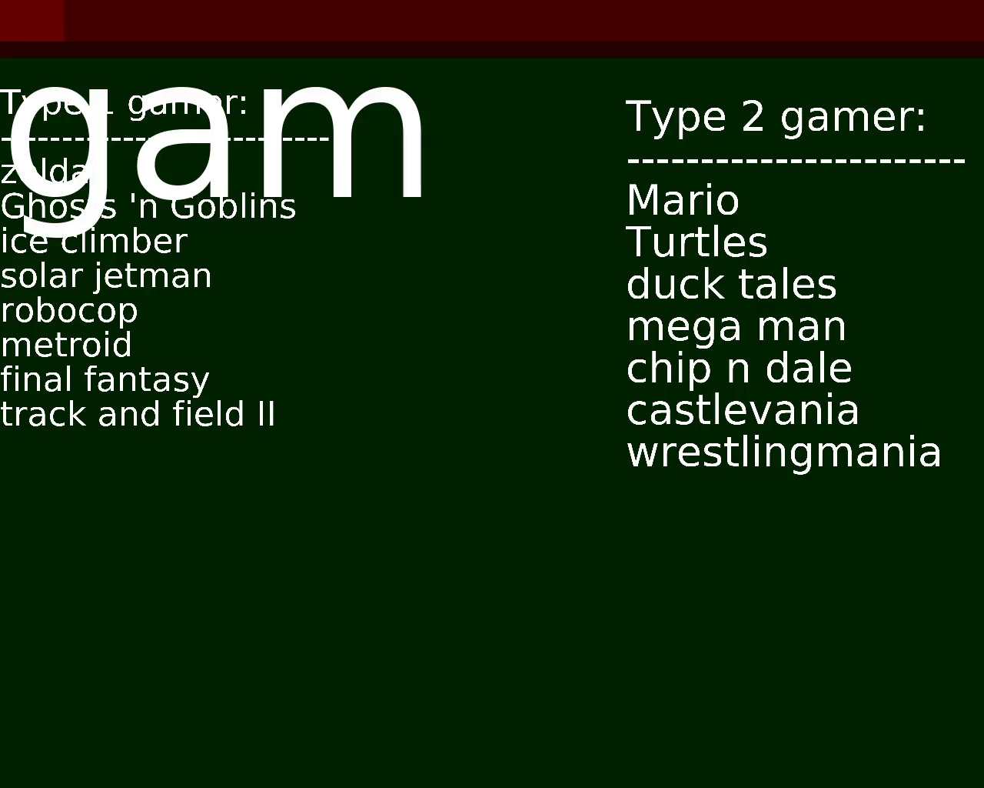
text(e type)
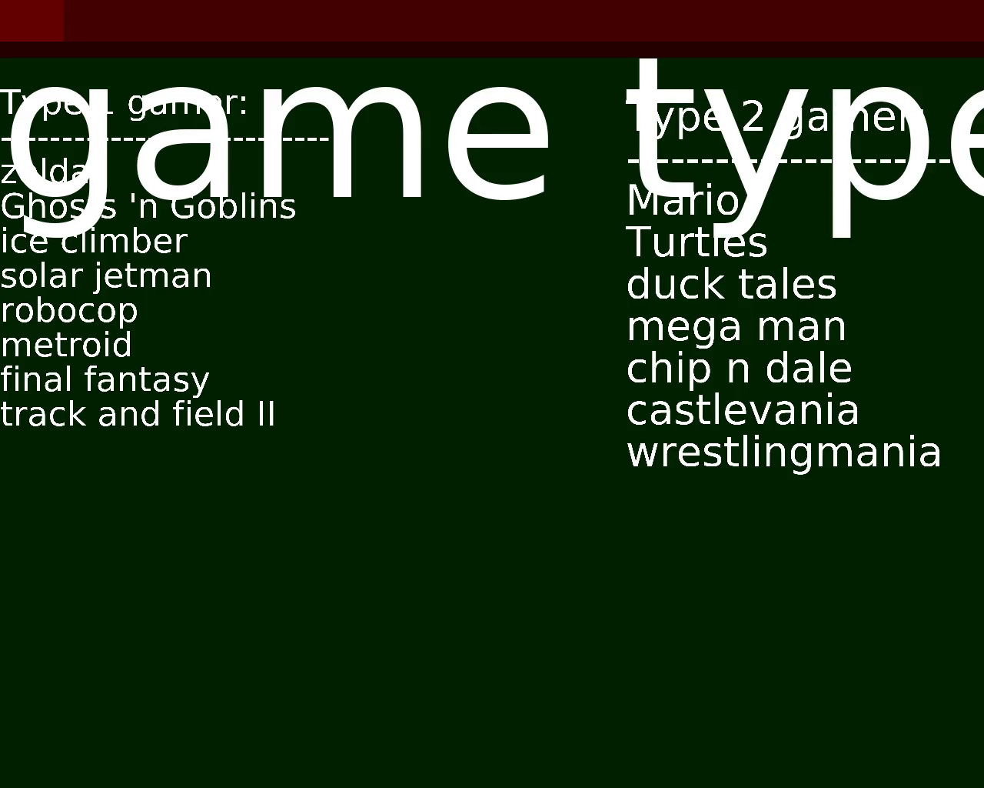